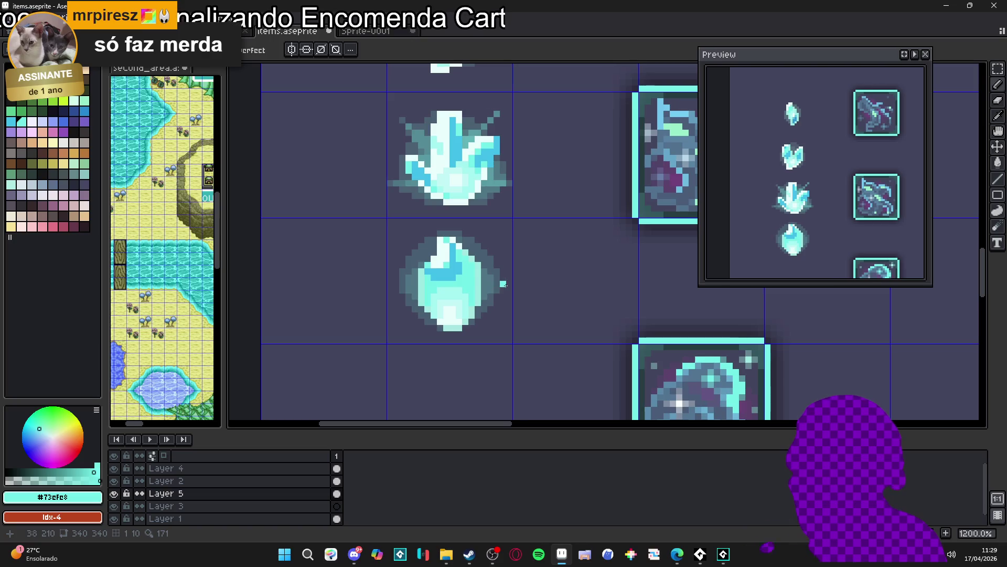
Step: Eyedrop the crystal's blue and lower its alpha so it is semi-transparent
scroll(463, 283, "up", 1)
scroll(464, 284, "up", 2)
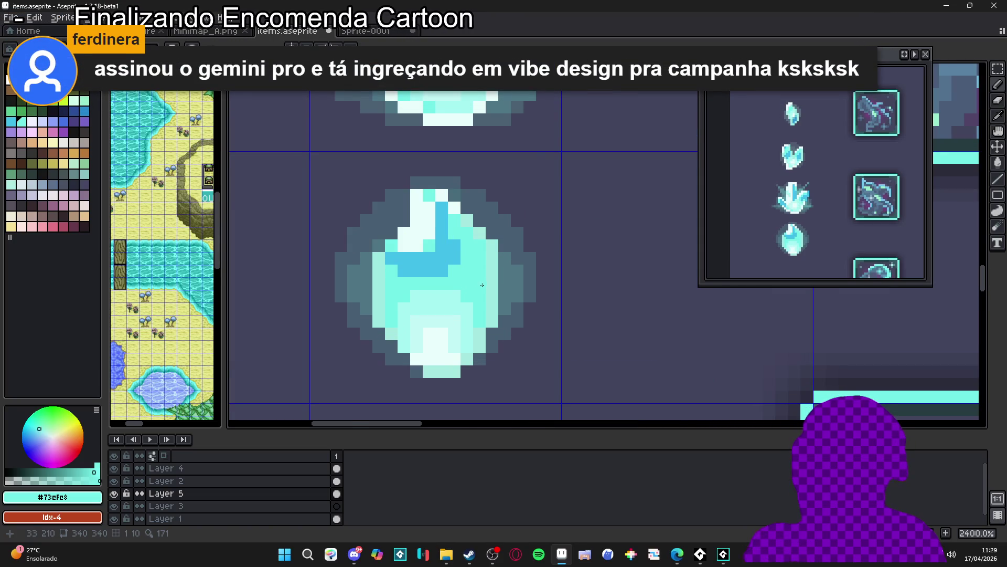
key("alt")
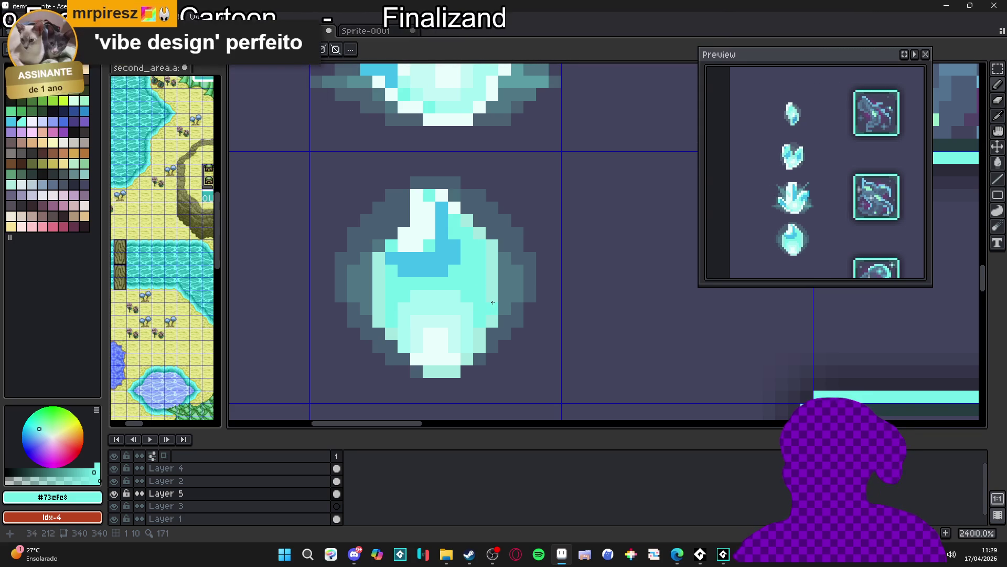
scroll(462, 297, "up", 1)
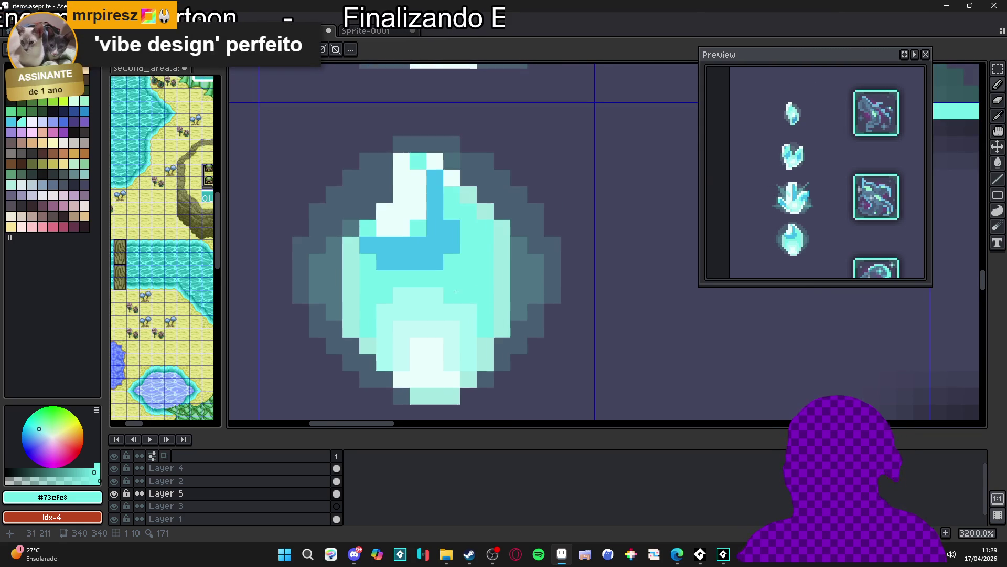
left_click(423, 257, "alt")
scroll(443, 264, "down", 2)
scroll(443, 264, "up", 1)
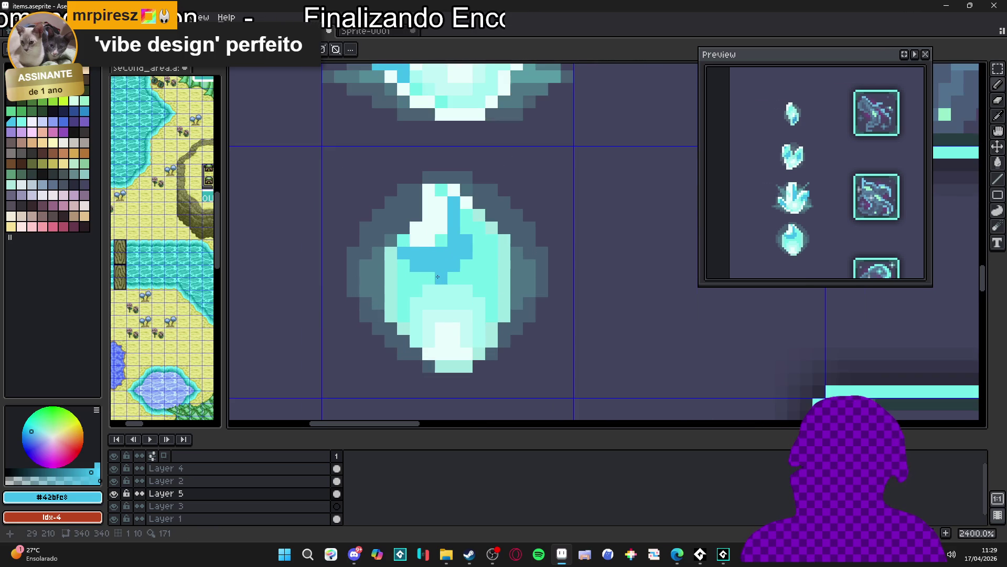
left_click(52, 476)
left_click_drag(57, 475, 51, 476)
Step: Pencil semi-transparent blue pixels along the lower crystal's blue band
scroll(435, 278, "up", 1)
mouse_move(444, 278)
left_mouse_down()
mouse_move(395, 278)
mouse_move(393, 262)
mouse_move(411, 295)
left_mouse_up()
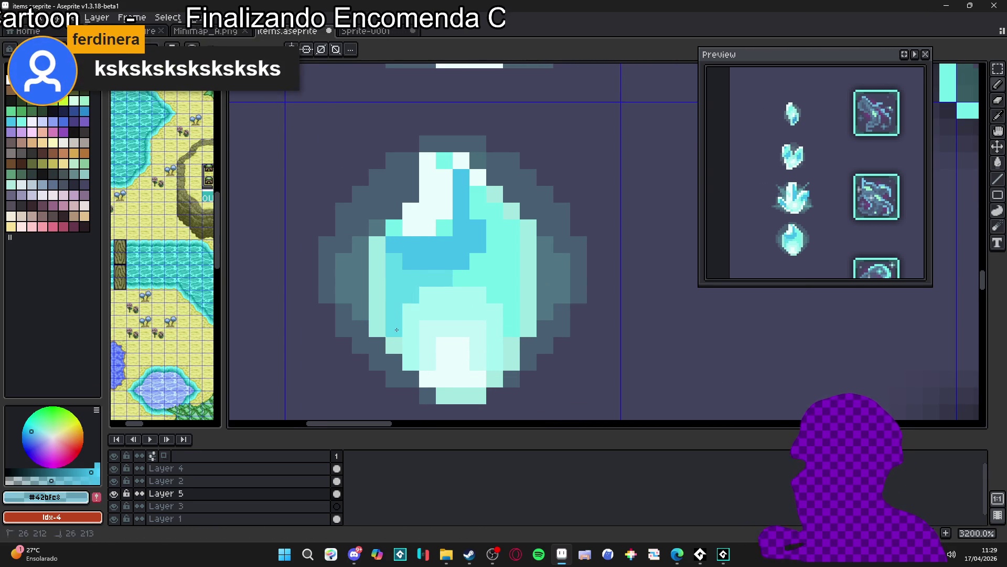
scroll(397, 327, "down", 3)
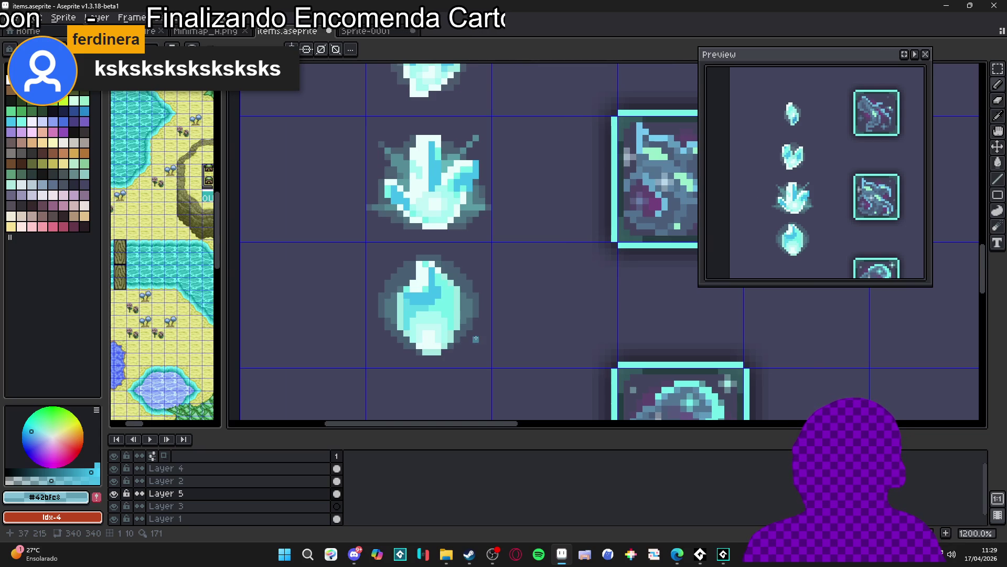
scroll(467, 311, "up", 2)
left_click(422, 266)
left_click(421, 254)
left_click(431, 266)
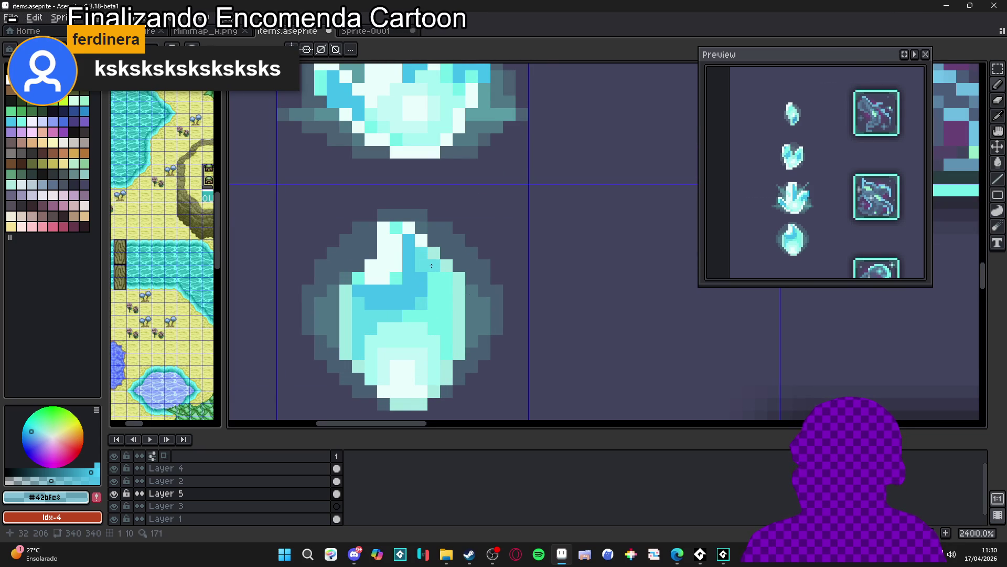
Step: Pick the crystal's pale cyan-white, try a stroke at the bottom tip, then undo it
scroll(461, 312, "down", 3)
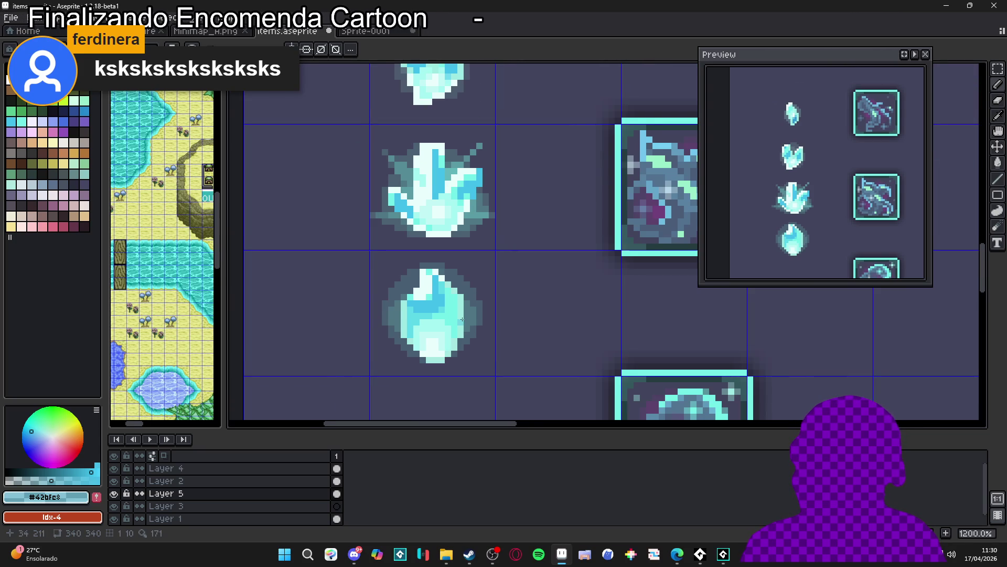
scroll(454, 357, "down", 3)
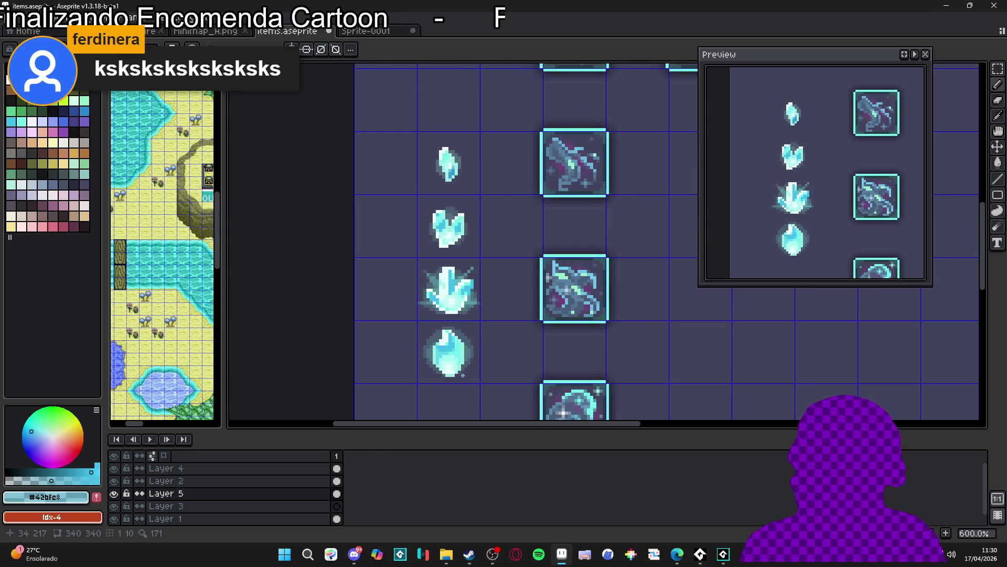
scroll(446, 353, "up", 3)
left_click(472, 339, "alt")
scroll(476, 334, "up", 1)
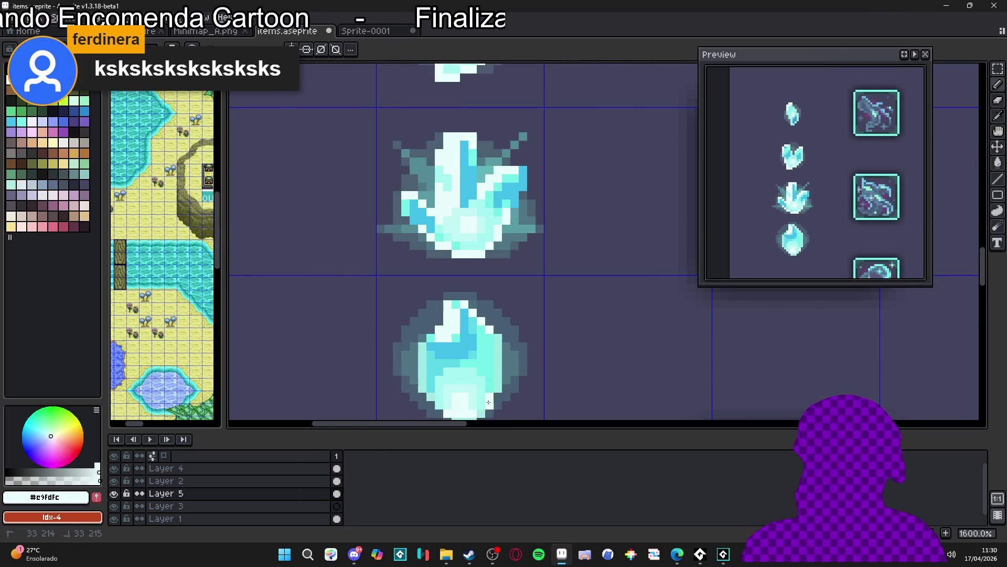
left_click_drag(481, 412, 477, 343)
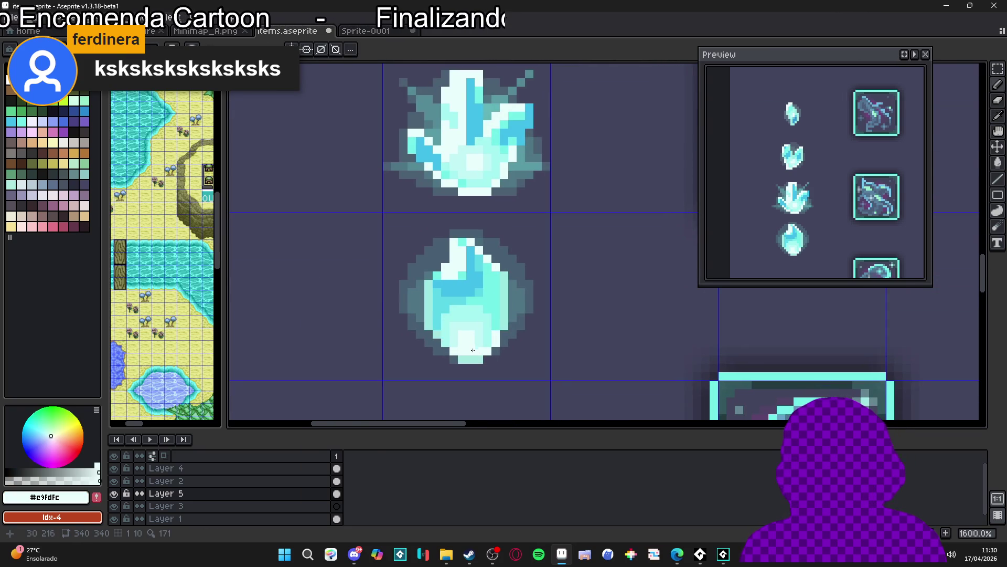
left_click(473, 367)
key("ctrl+z")
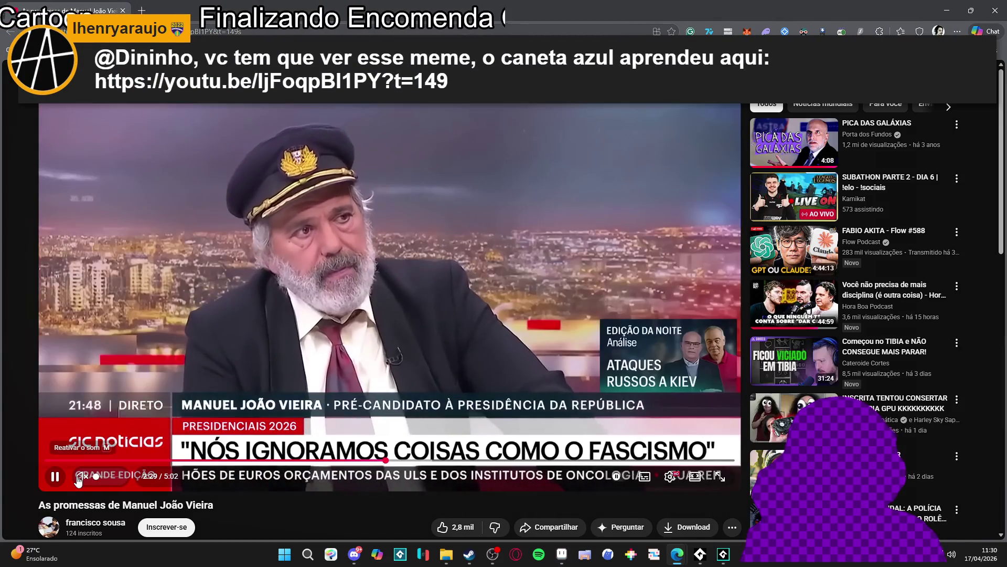
Step: Unmute the news clip, pause and resume it, then return to Aseprite
left_click(80, 479)
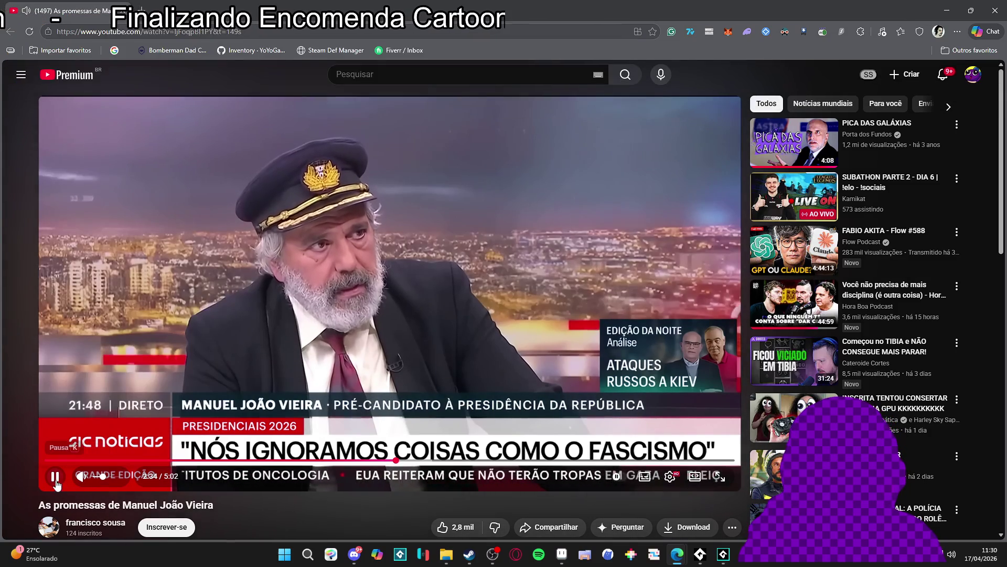
left_click(55, 480)
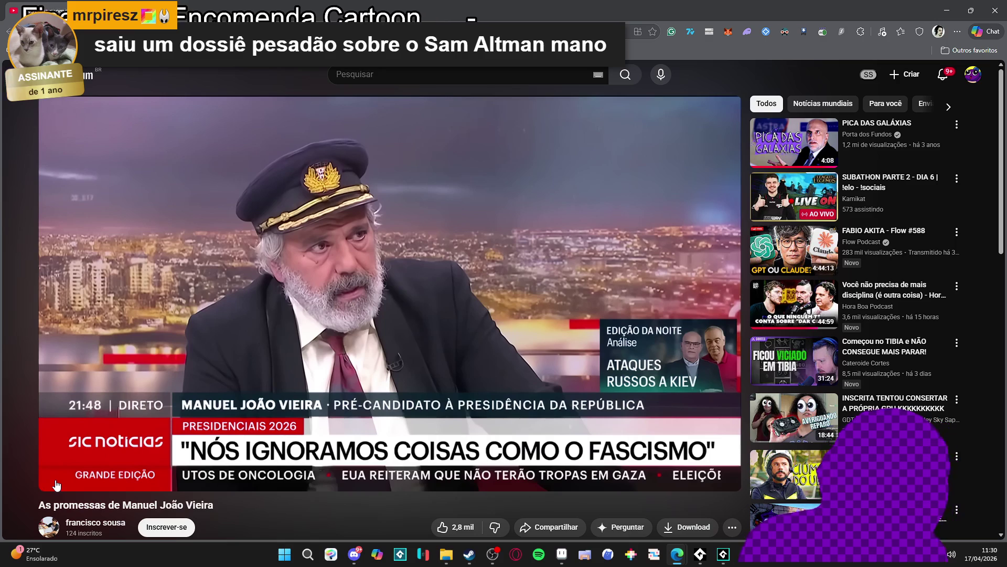
left_click(56, 480)
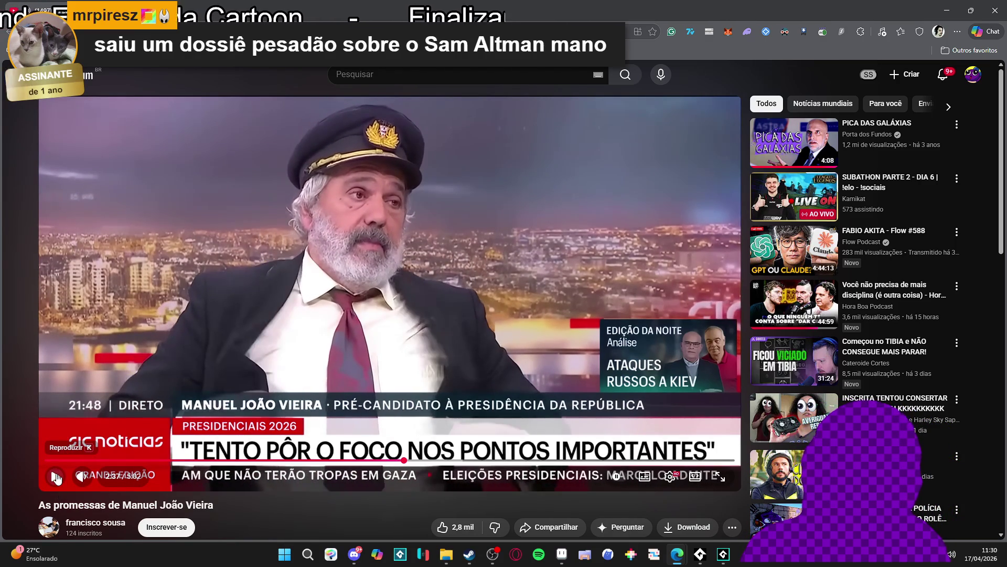
left_click(56, 477)
left_click(55, 478)
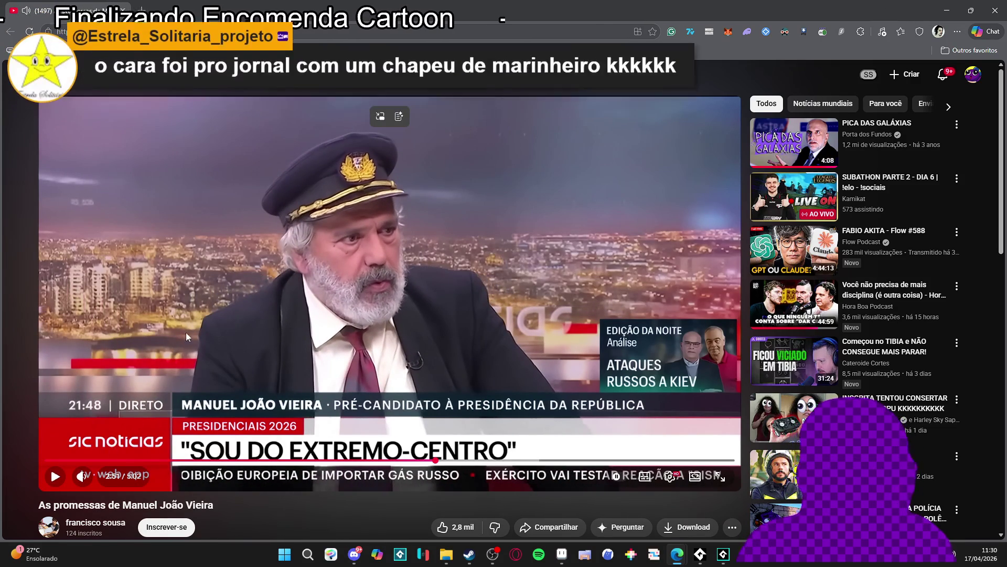
scroll(192, 317, "down", 2)
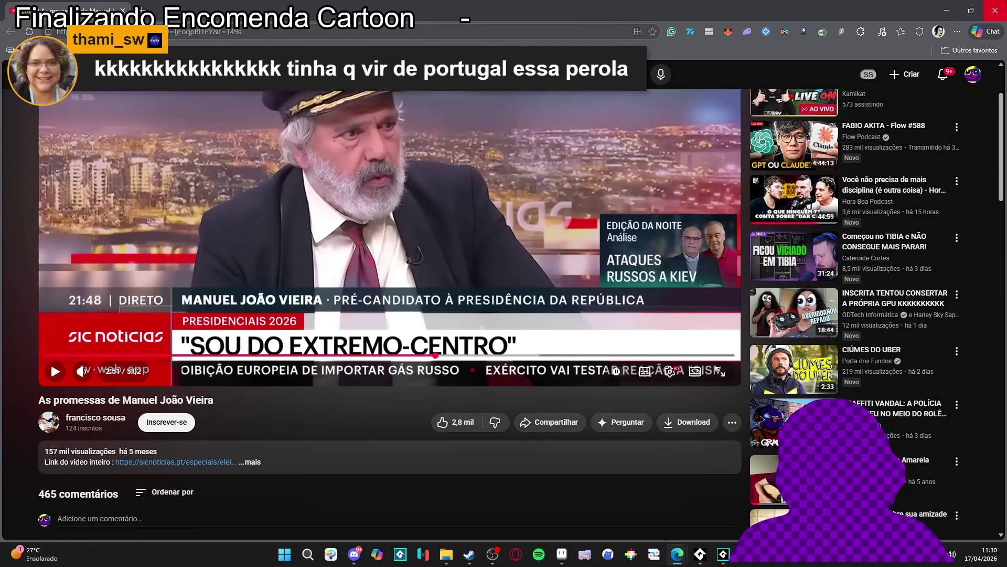
key("alt+Tab")
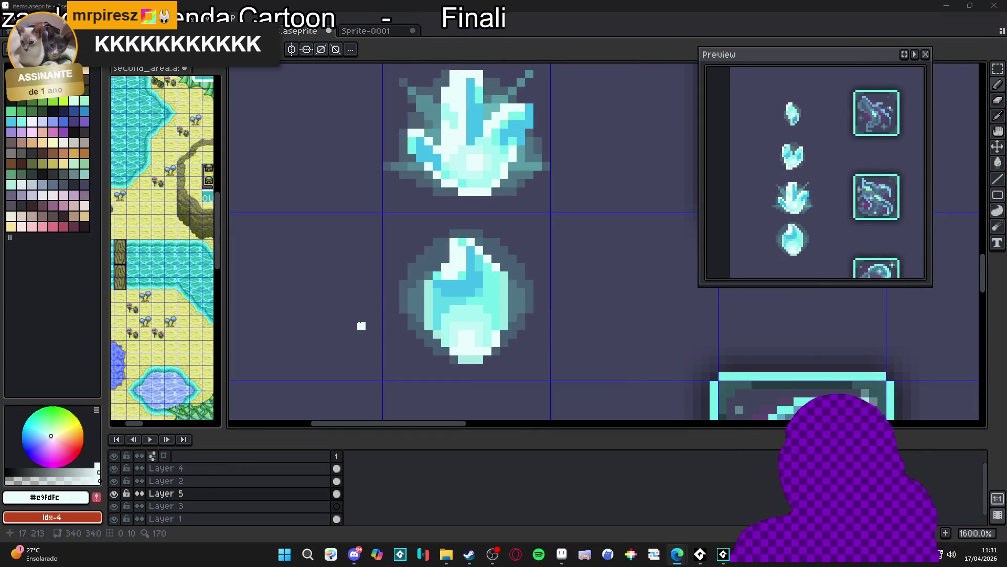
Step: Eyedrop the crystal's mid, lighter and palest cyans in turn
scroll(456, 294, "up", 2)
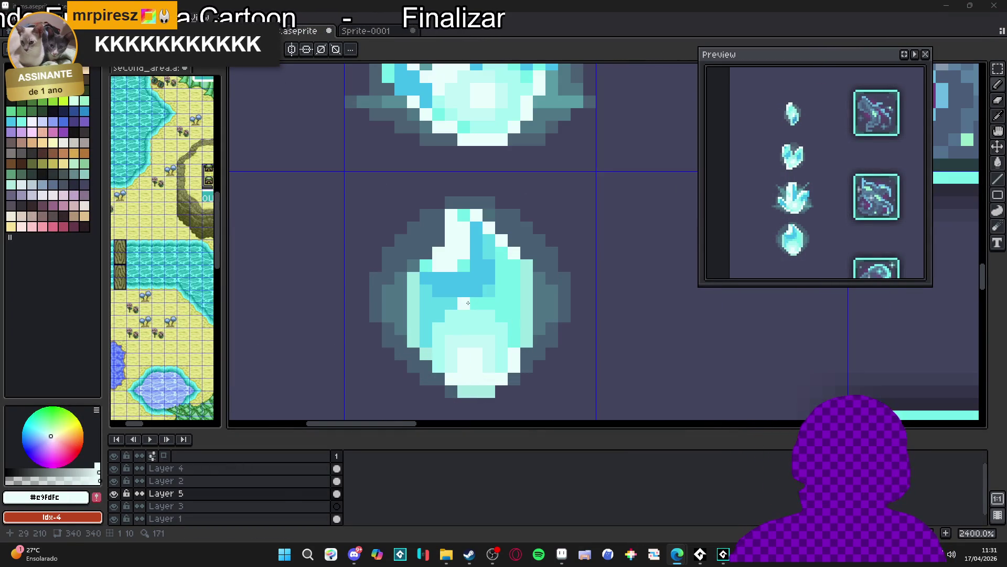
left_click(452, 316, "alt")
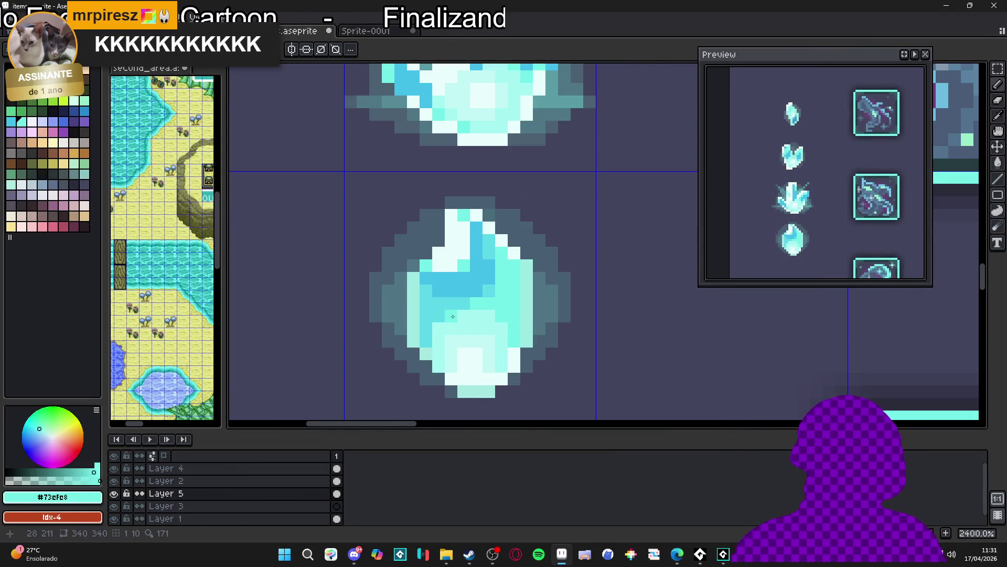
left_click(452, 343, "alt")
left_click(479, 330, "alt")
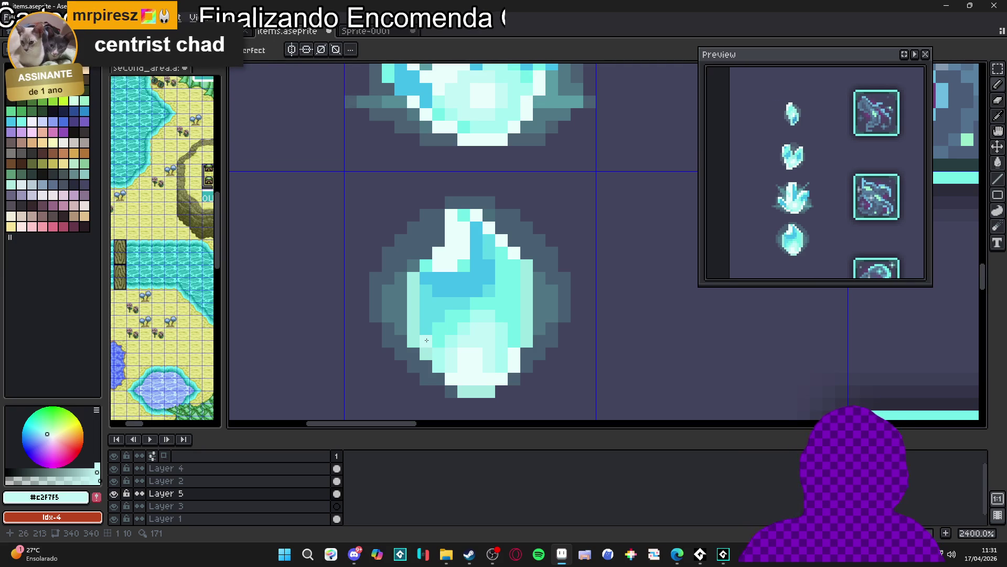
Step: Sample the mid cyan again and reframe the view over the crystals and icons
key("i")
left_click(425, 239, "alt")
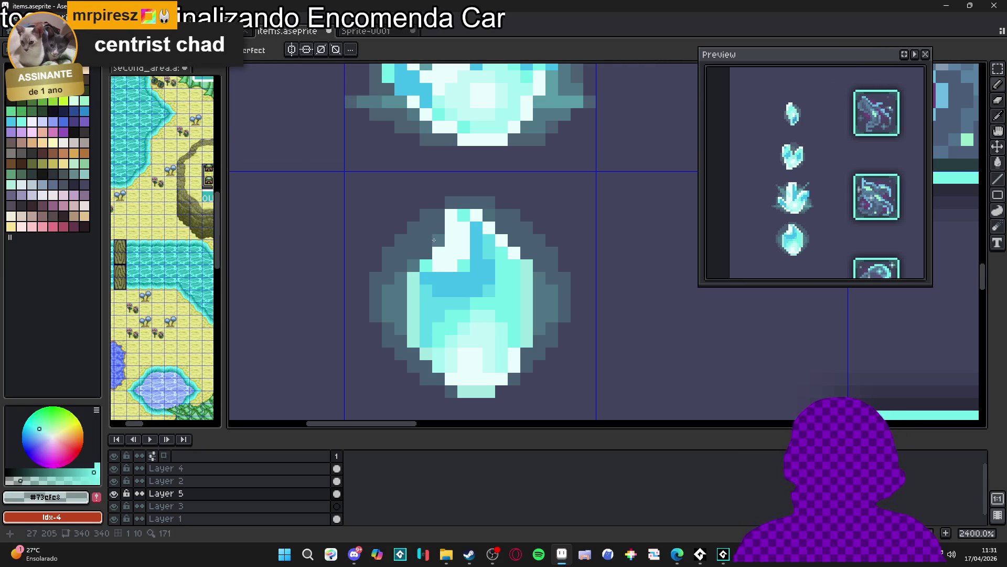
scroll(493, 237, "down", 3)
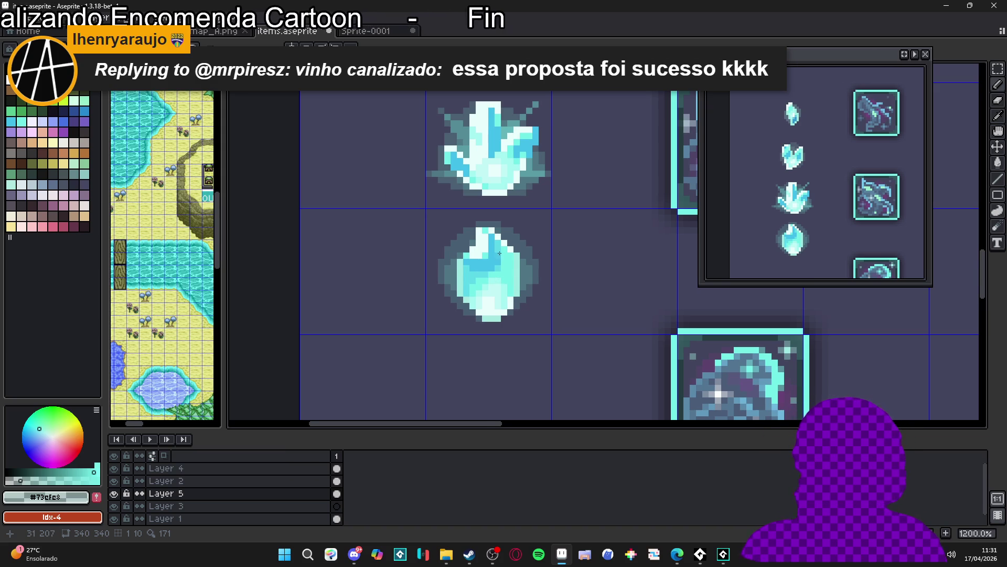
scroll(496, 256, "up", 3)
scroll(513, 251, "down", 2)
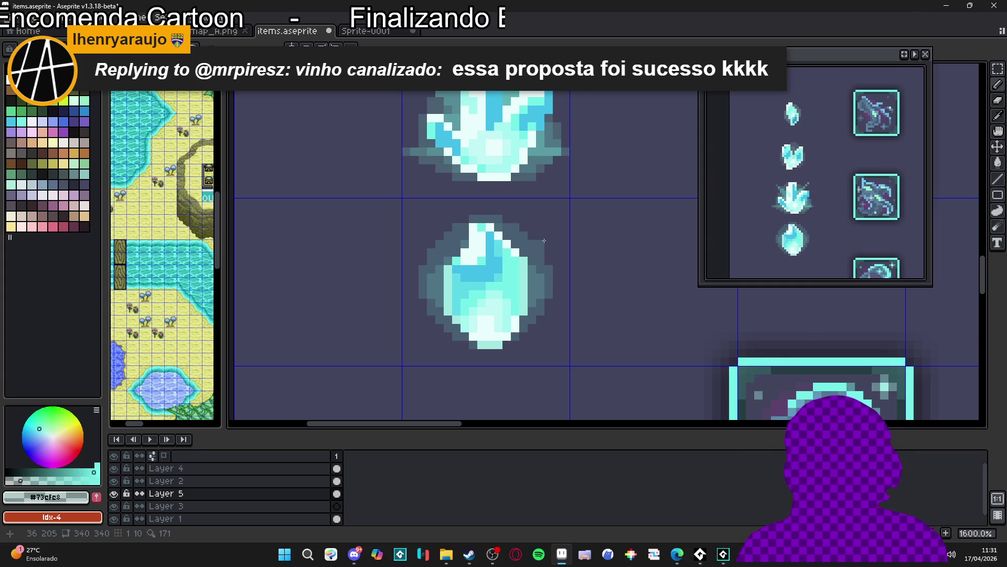
scroll(543, 240, "down", 2)
left_click_drag(509, 287, 499, 311)
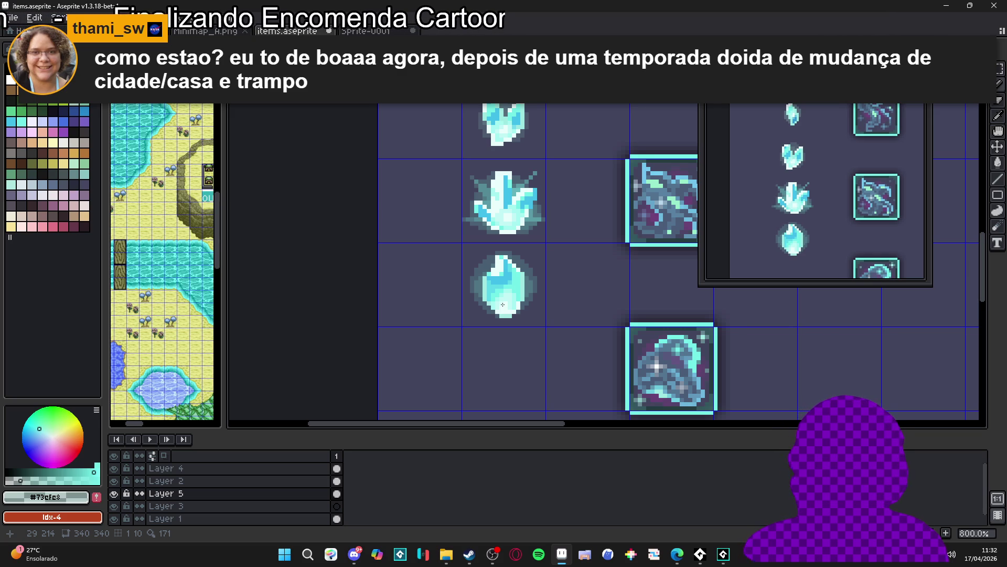
Step: Brighten two pixels in the crystal's middle with its mid cyan
scroll(503, 304, "up", 5)
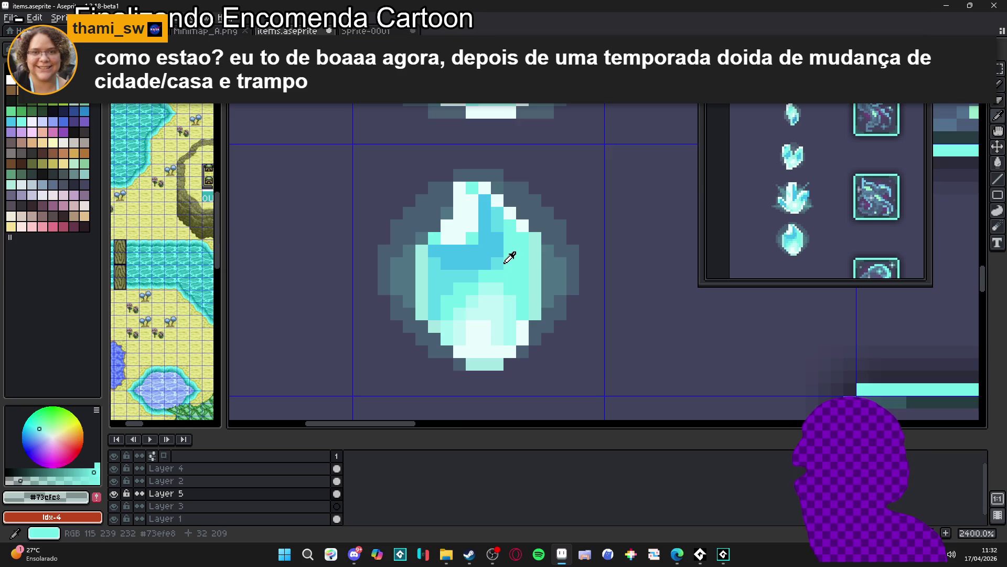
left_click(504, 257, "alt")
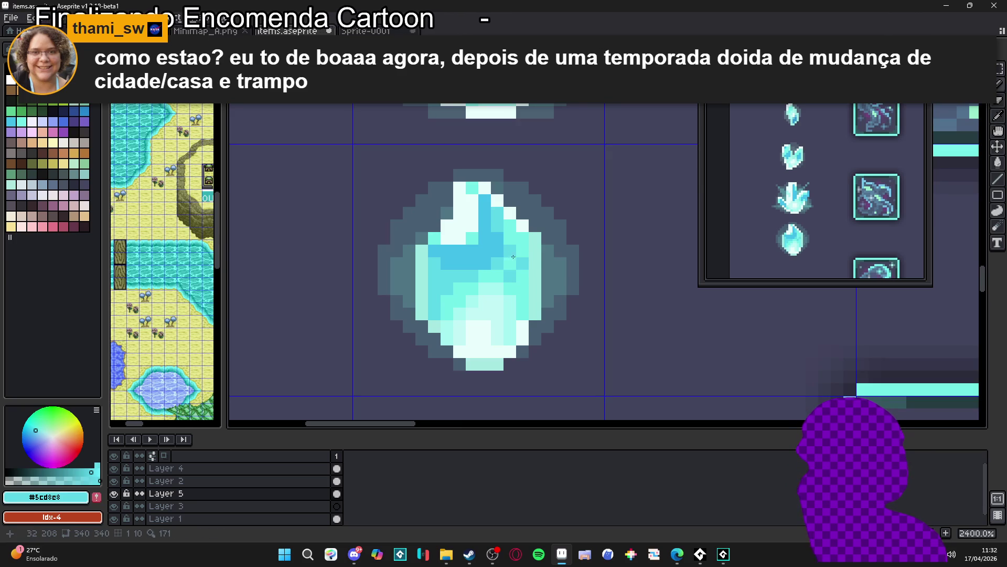
scroll(527, 282, "down", 3)
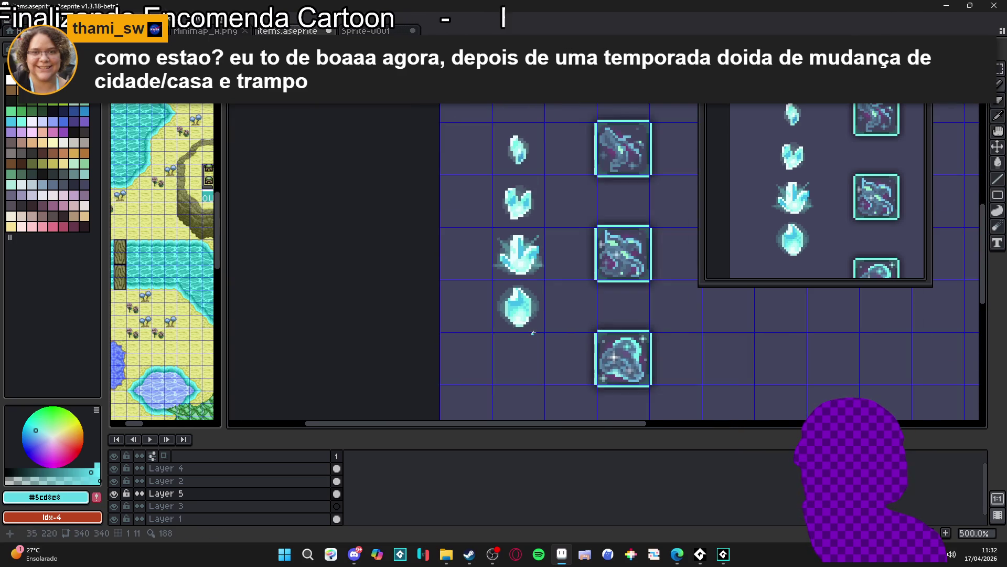
scroll(511, 314, "up", 3)
left_click(500, 297, "alt")
left_click(482, 307)
left_click(483, 320)
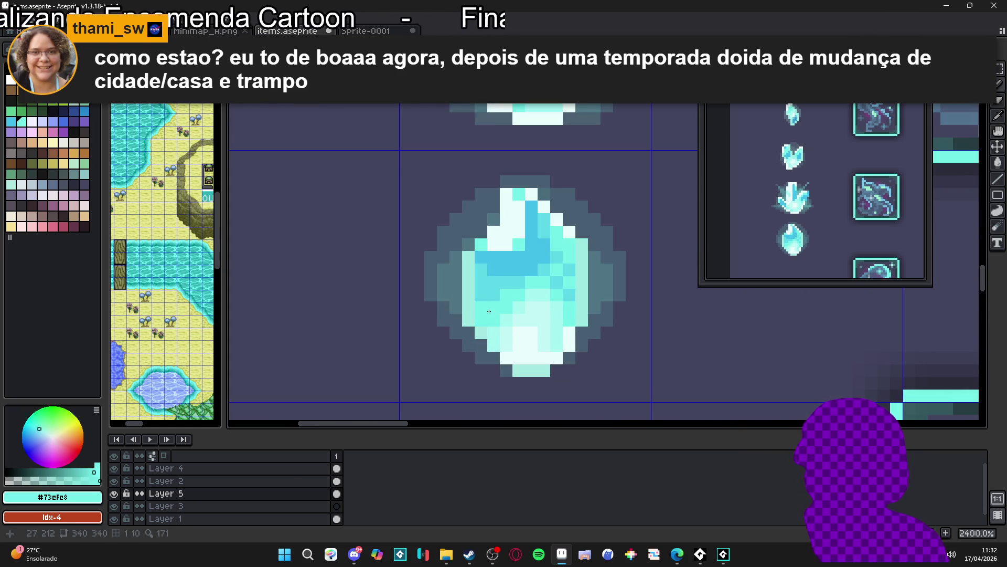
left_click(486, 278, "alt")
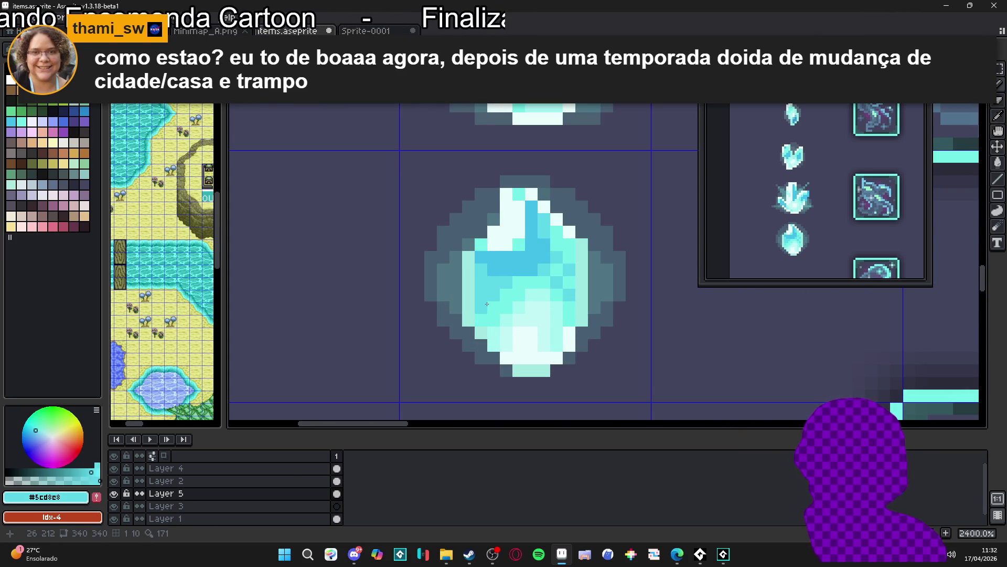
scroll(518, 317, "down", 5)
scroll(519, 317, "down", 1)
scroll(512, 309, "up", 6)
left_click(506, 293, "alt")
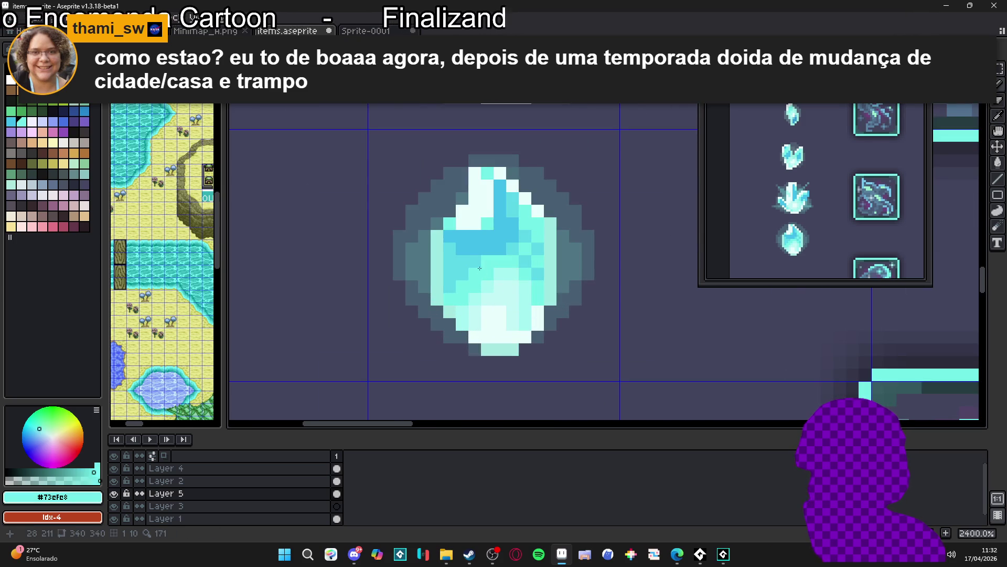
Step: Zoom out to 400% and back in to 1200% over the bottom crystal, then take the Eraser
scroll(489, 291, "down", 3)
scroll(499, 347, "up", 1)
scroll(504, 359, "down", 2)
scroll(504, 358, "down", 1)
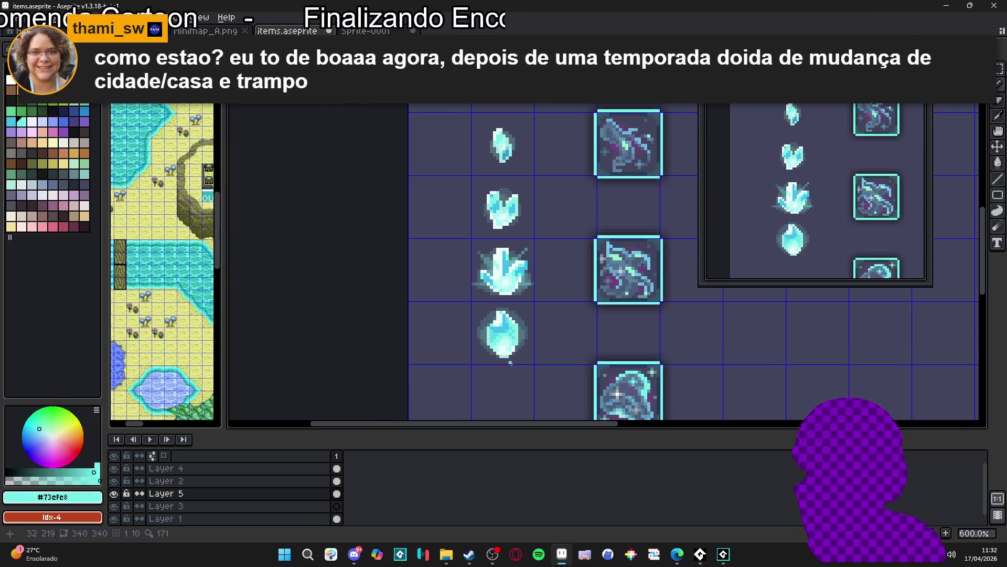
scroll(516, 366, "down", 1)
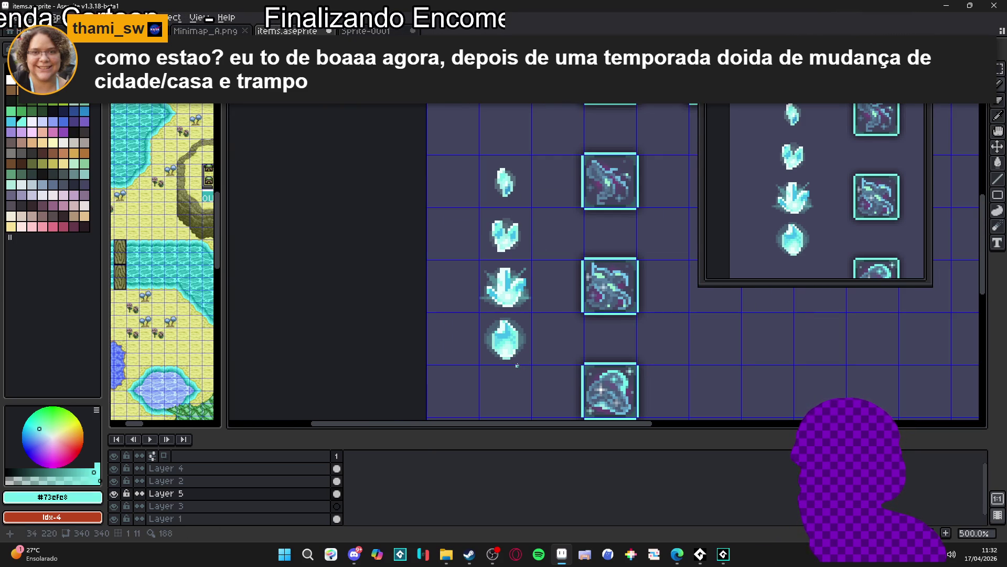
scroll(509, 352, "up", 1)
scroll(516, 367, "down", 1)
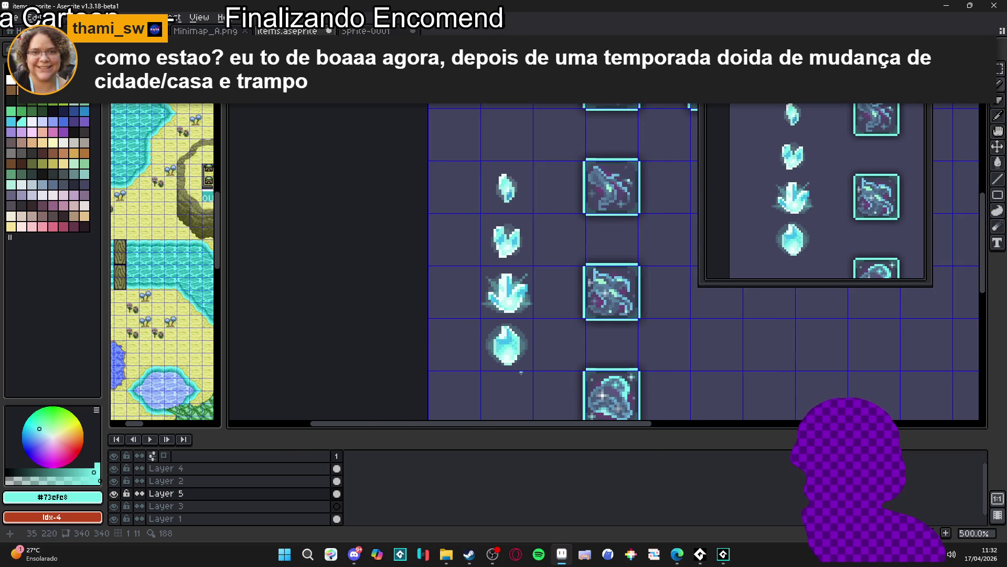
scroll(524, 364, "down", 1)
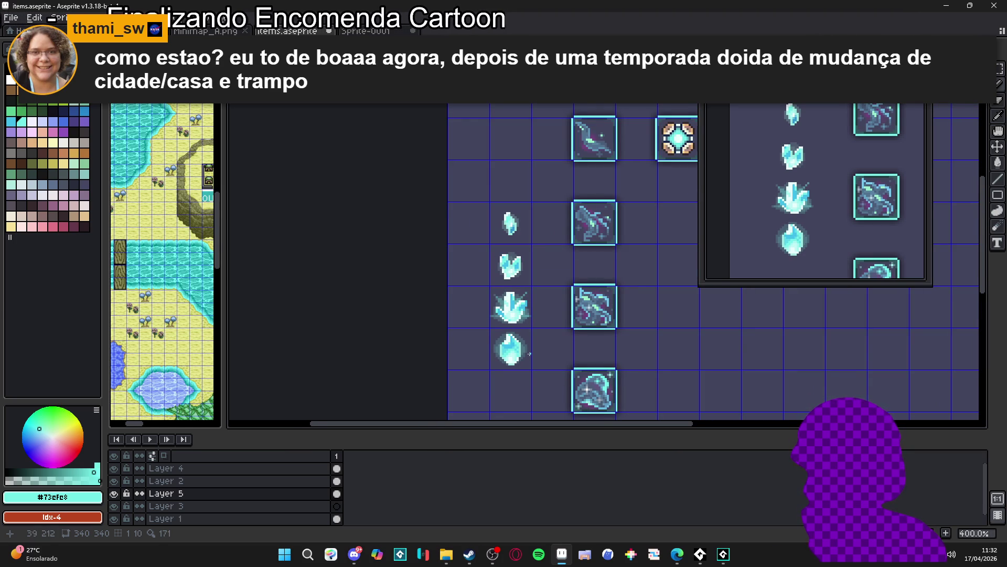
scroll(529, 354, "up", 5)
key("e")
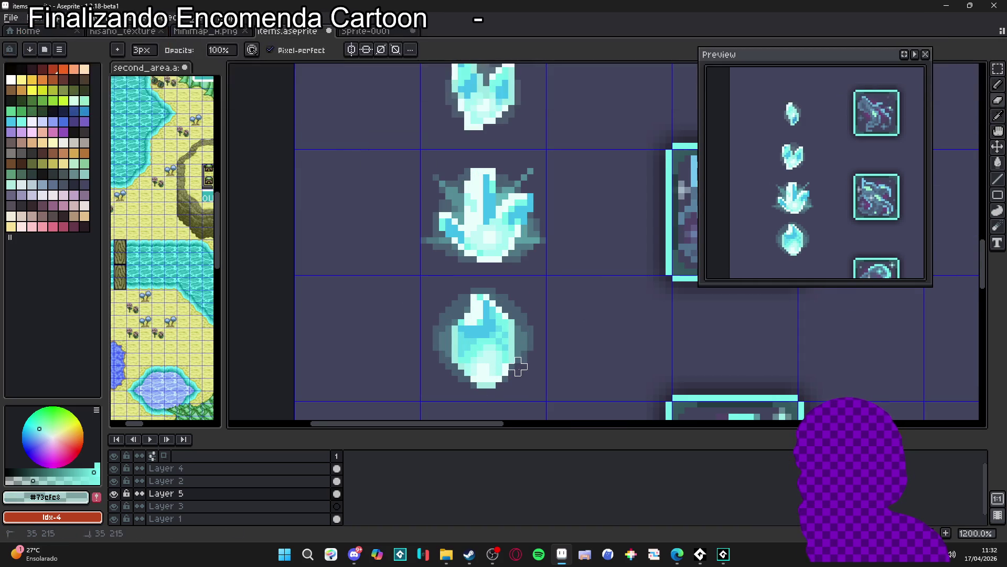
Step: Erase the dark halo pixels along the bottom crystal's left edge
left_click_drag(527, 362, 527, 365)
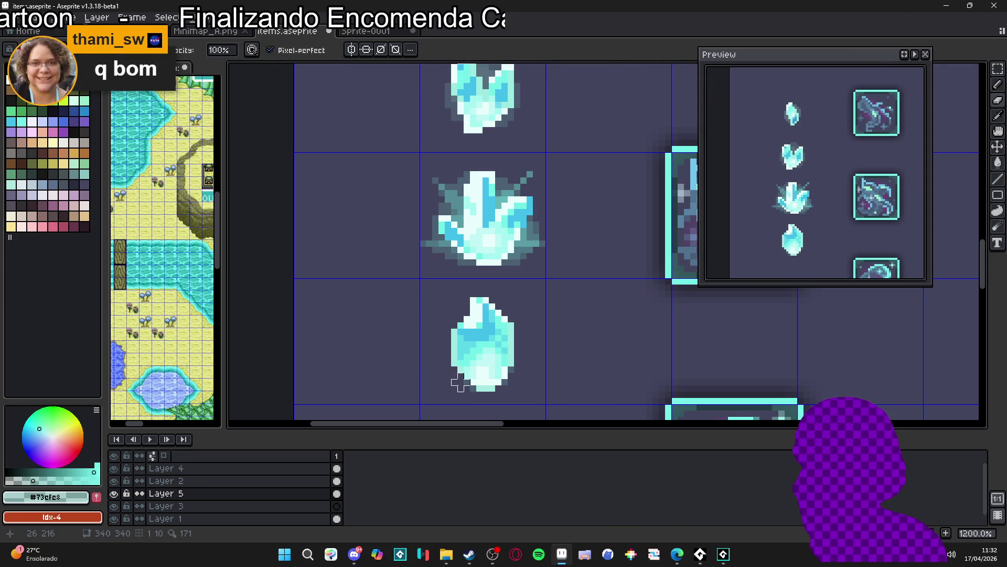
left_click(467, 390)
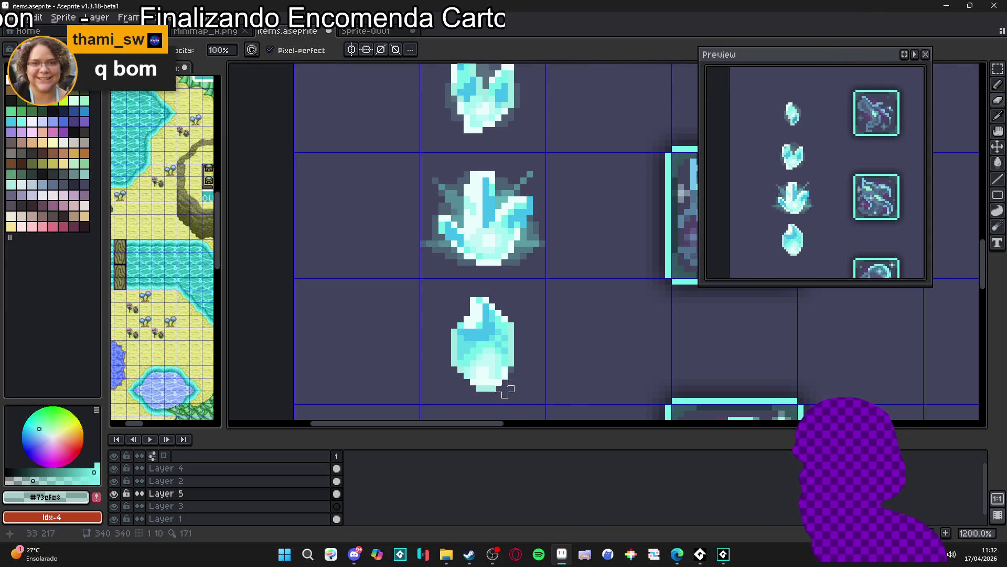
key("ctrl")
scroll(488, 368, "down", 5)
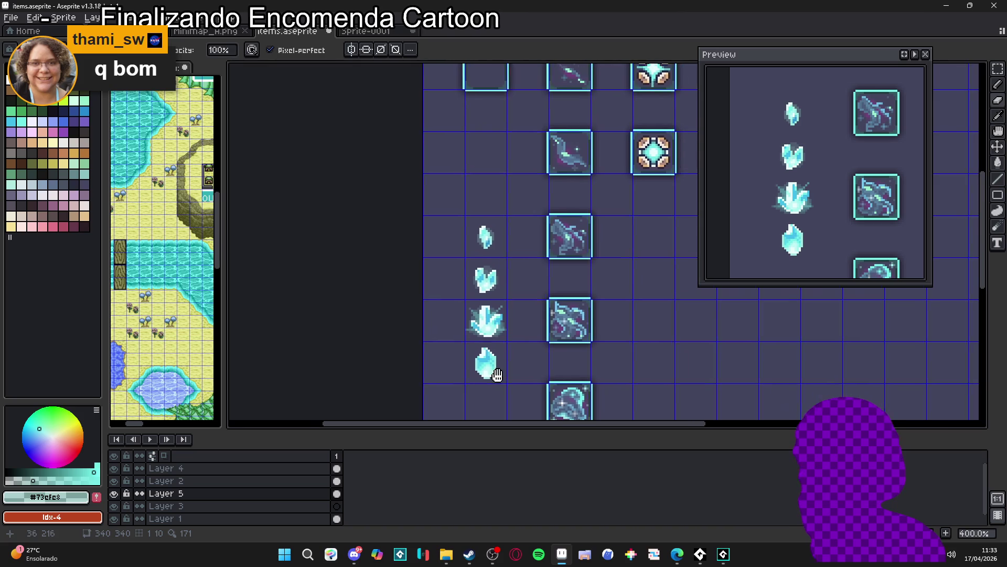
Step: Zoom in on the bottom crystal and eyedrop its mid blue #42bfe8
scroll(470, 363, "up", 3)
scroll(469, 364, "down", 2)
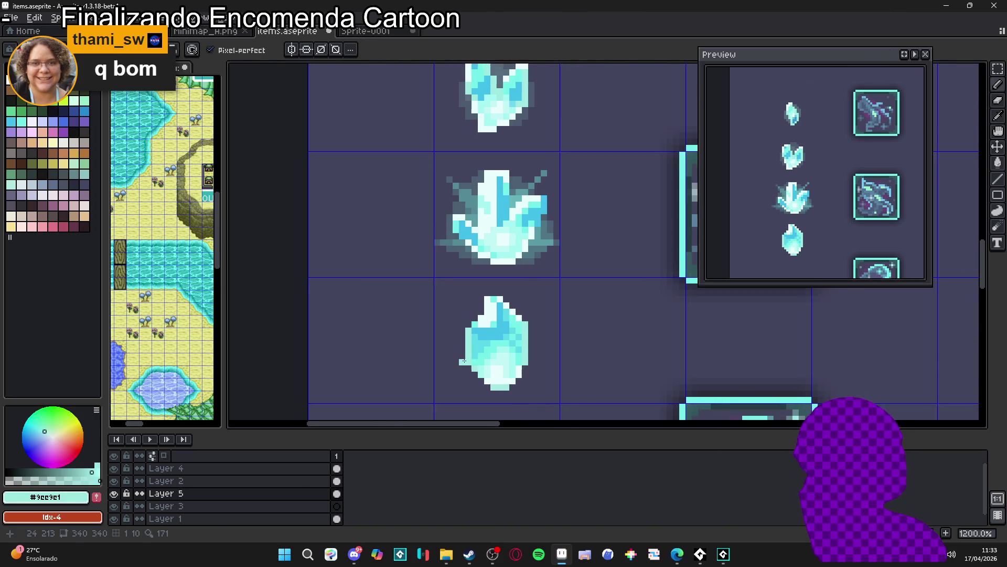
scroll(491, 368, "down", 2)
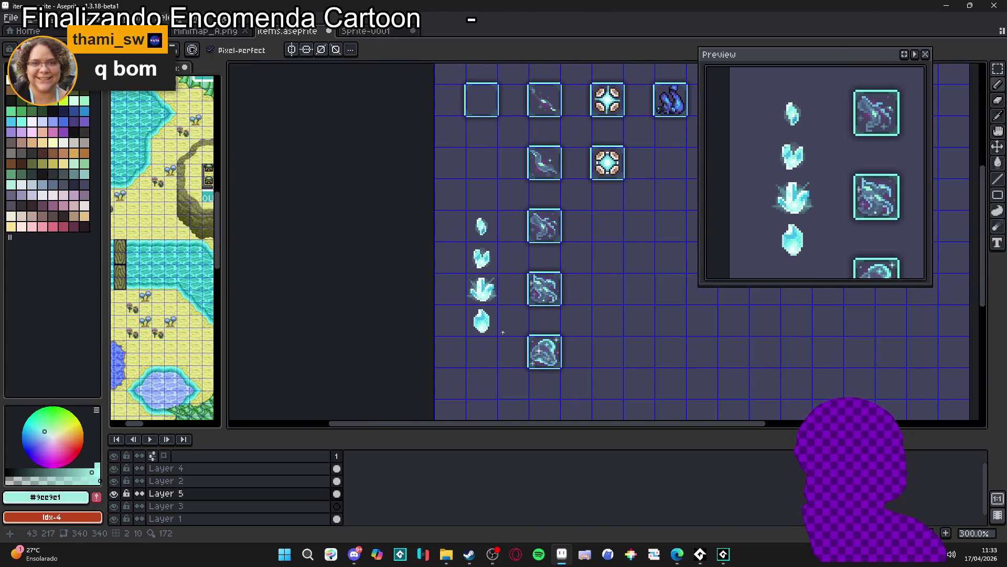
scroll(495, 334, "up", 2)
scroll(495, 334, "up", 1)
scroll(496, 338, "down", 3)
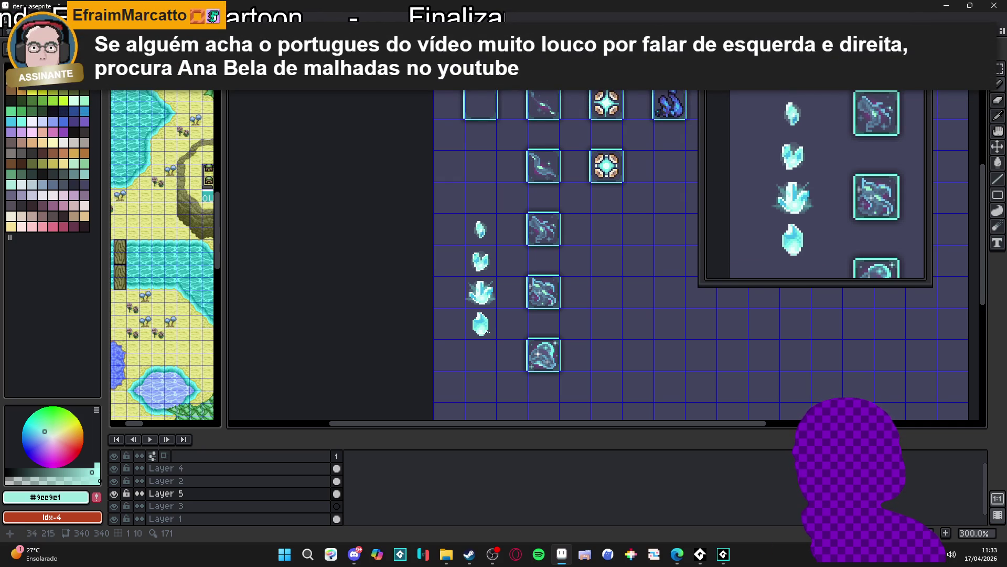
scroll(488, 332, "up", 2)
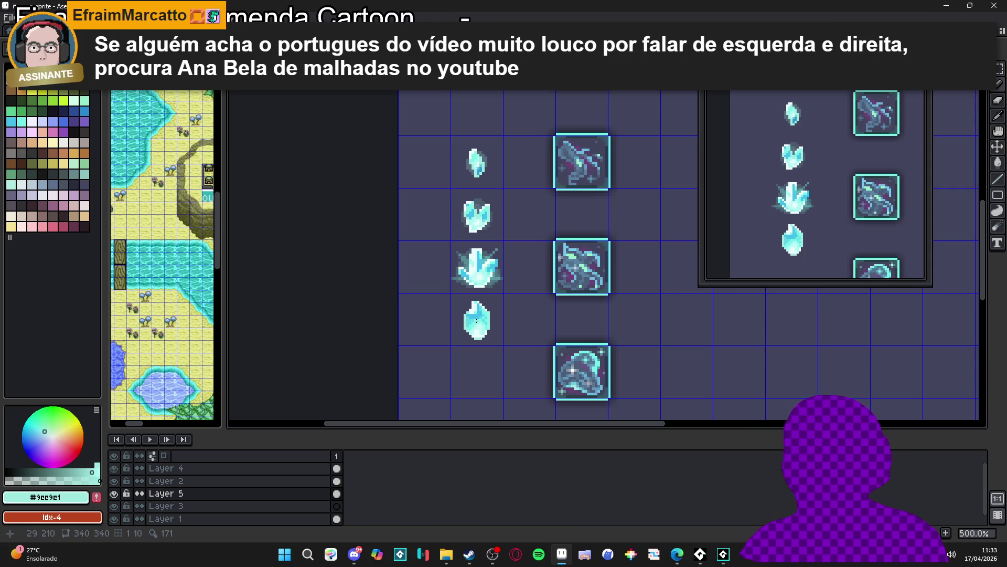
scroll(453, 299, "up", 4)
left_click(525, 349, "alt")
scroll(523, 352, "up", 1)
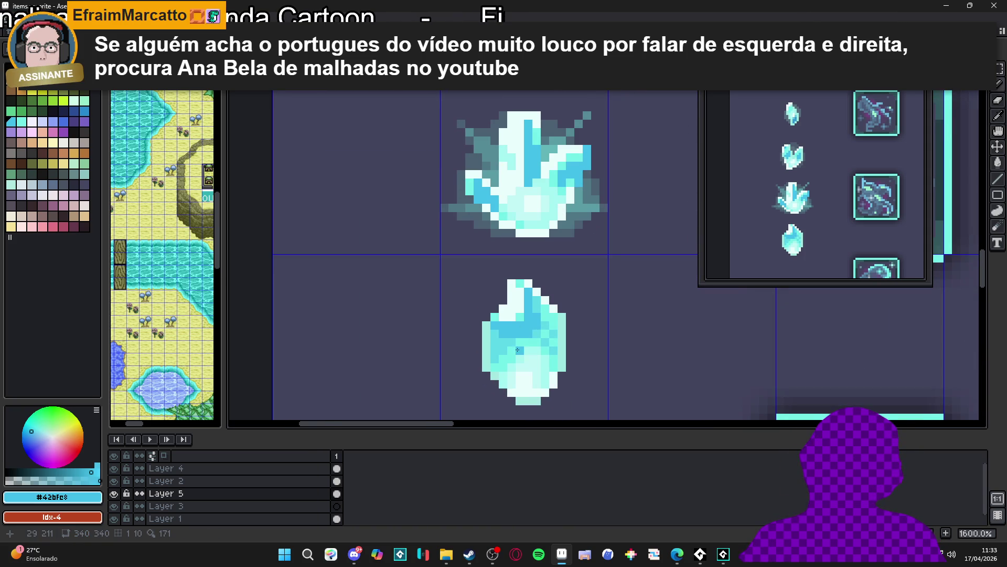
Step: Pencil a deeper #42bfe8 blue strip down the bottom crystal's facet
mouse_move(523, 351)
left_mouse_down()
mouse_move(527, 341)
mouse_move(526, 363)
left_mouse_up()
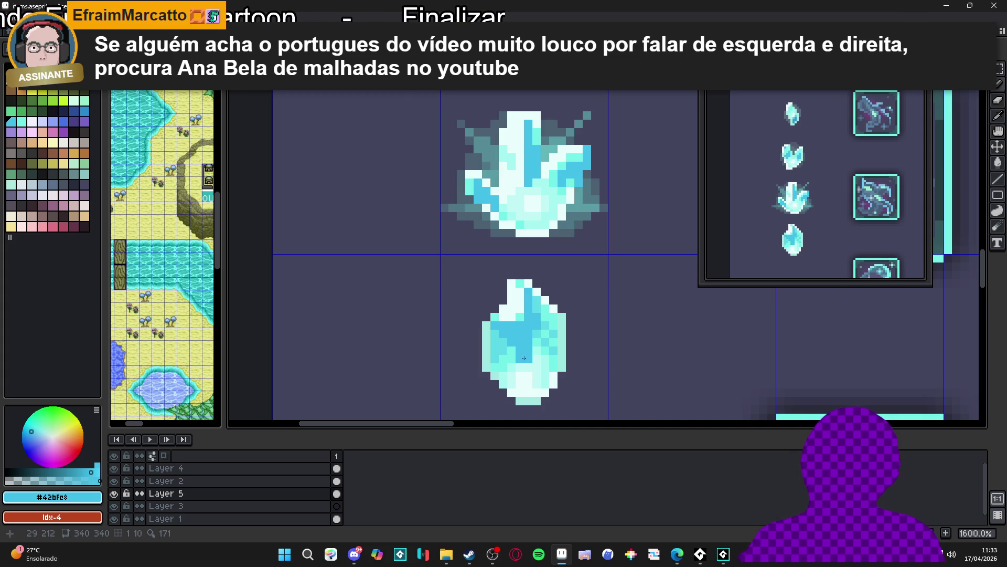
scroll(525, 363, "down", 4)
scroll(530, 370, "down", 2)
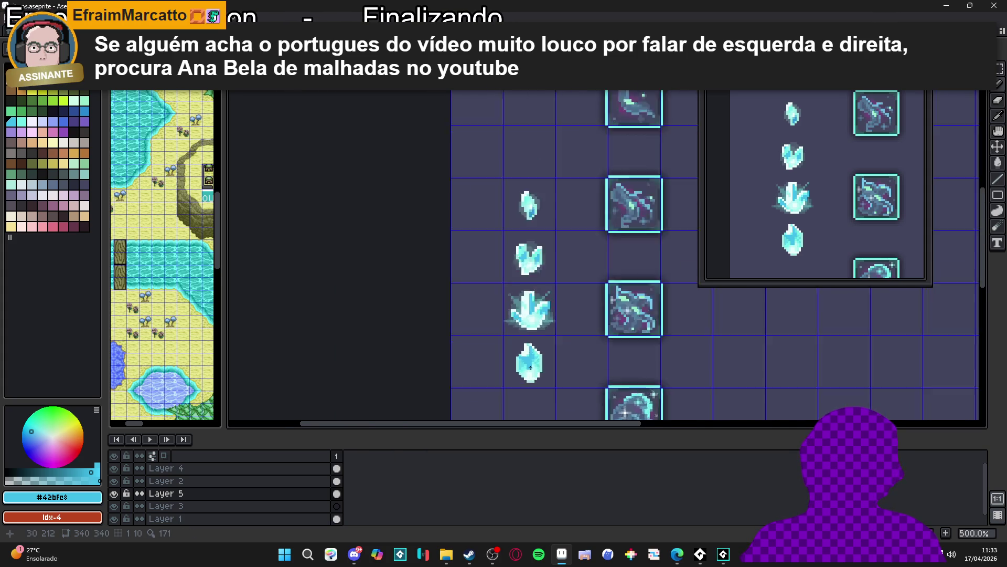
scroll(522, 363, "up", 5)
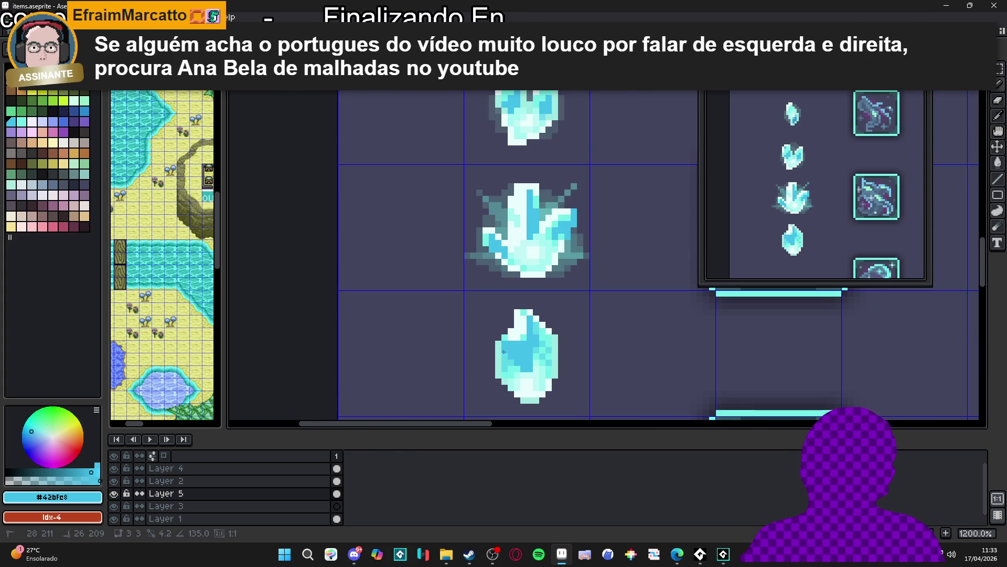
scroll(518, 377, "down", 3)
scroll(519, 377, "down", 1)
scroll(519, 368, "up", 3)
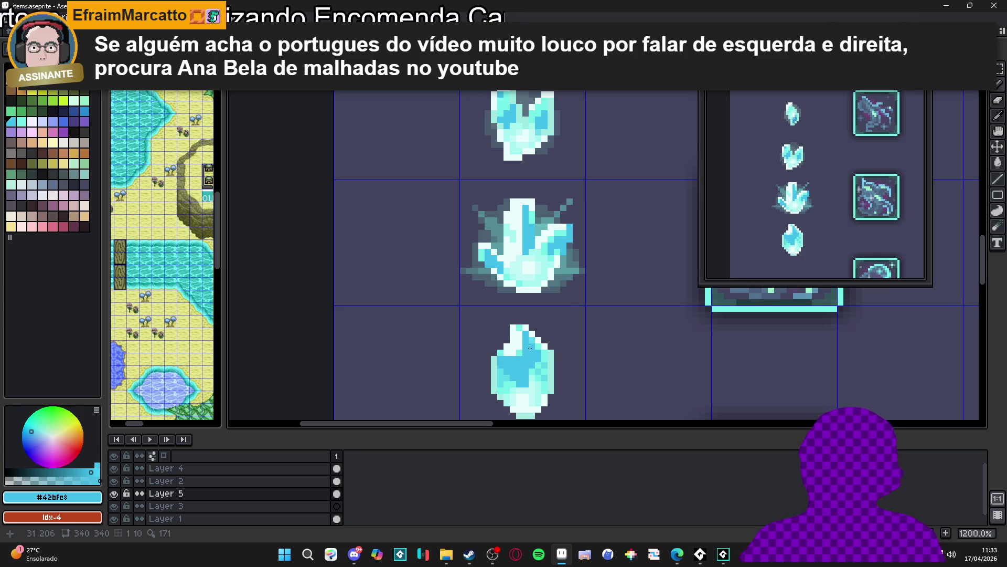
scroll(530, 348, "up", 2)
Step: Eyedrop the #5cd8e8 cyan and dab four highlight pixels onto the crystal's facet
left_click(532, 344, "alt")
scroll(537, 349, "down", 2)
scroll(538, 349, "down", 2)
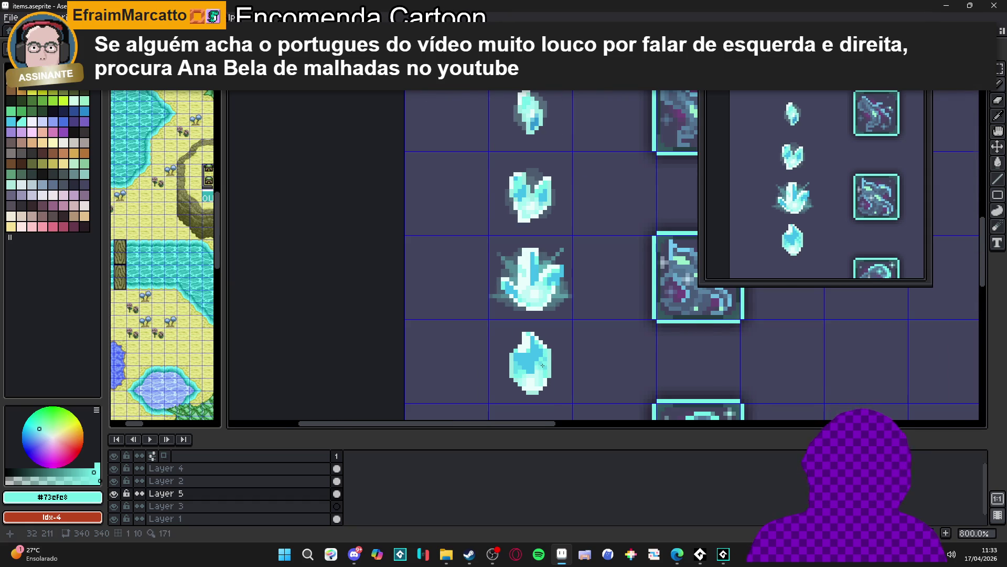
scroll(540, 361, "up", 3)
left_click(555, 342, "alt")
left_click(511, 321)
left_click(524, 322)
left_click(525, 309)
left_click(511, 309)
Step: Add three more #5cd8e8 pixels lower on the crystal and zoom out to review
left_click(537, 322)
left_click(537, 334)
left_click(524, 334)
scroll(527, 335, "down", 4)
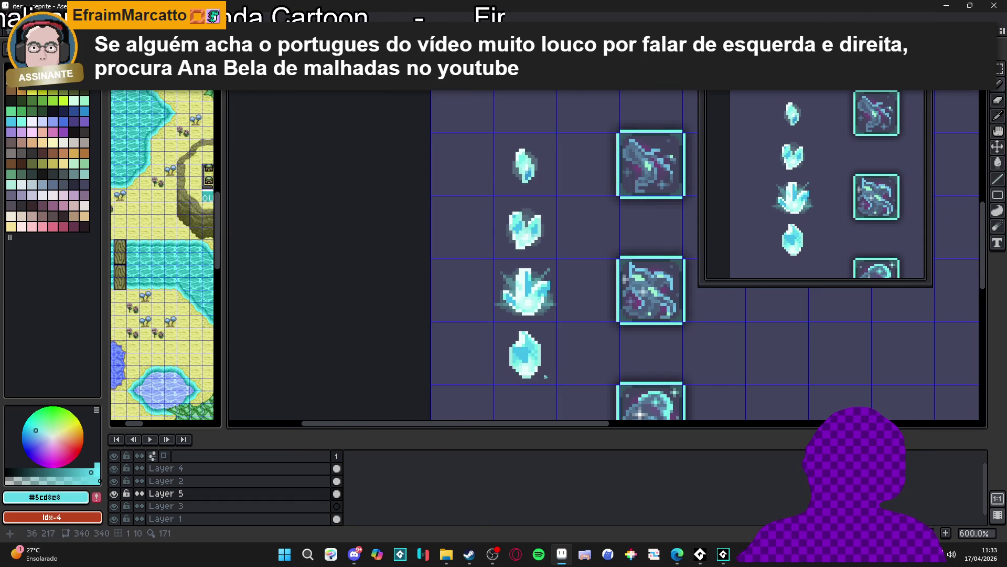
scroll(529, 360, "up", 3)
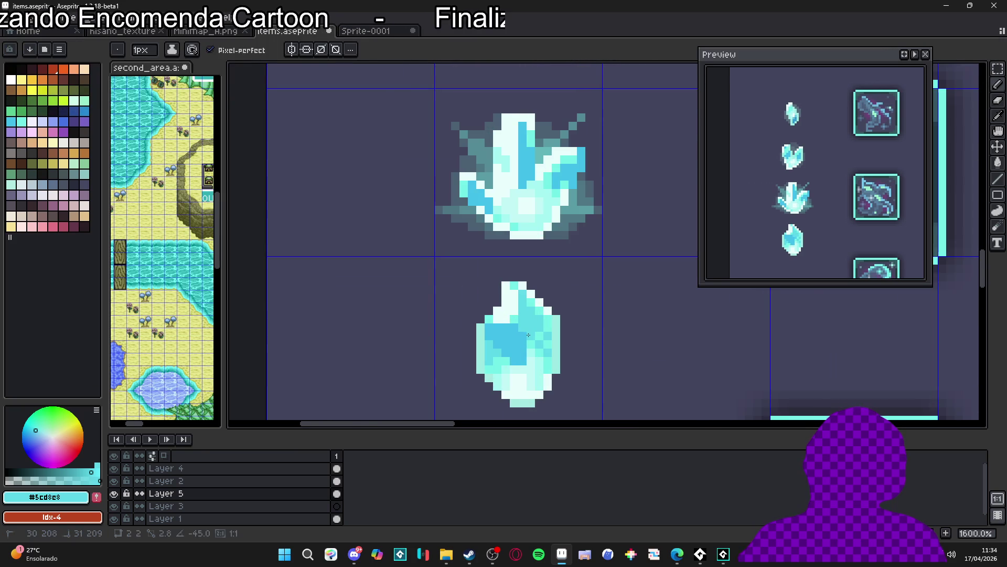
scroll(529, 359, "down", 4)
scroll(551, 388, "down", 1)
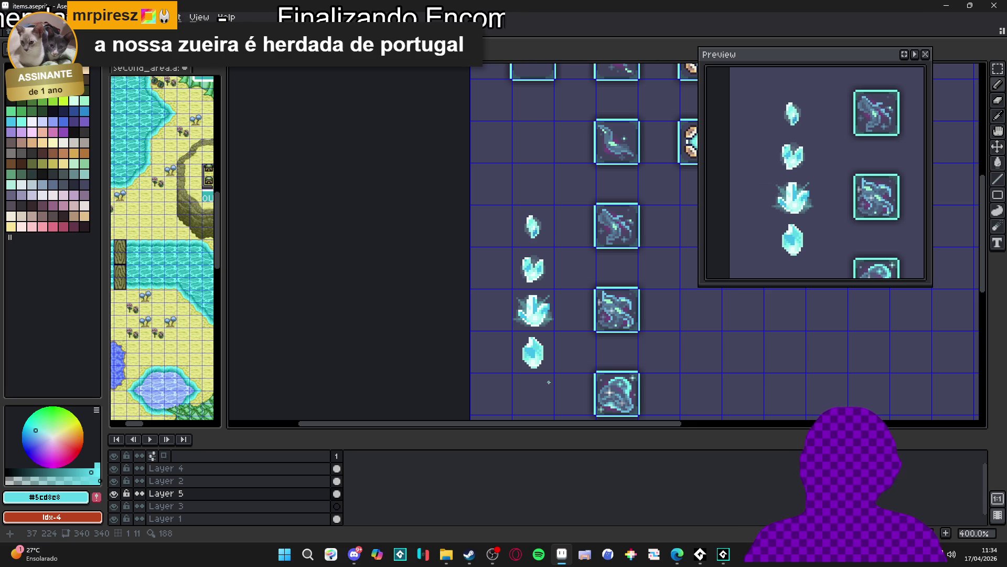
scroll(540, 374, "up", 3)
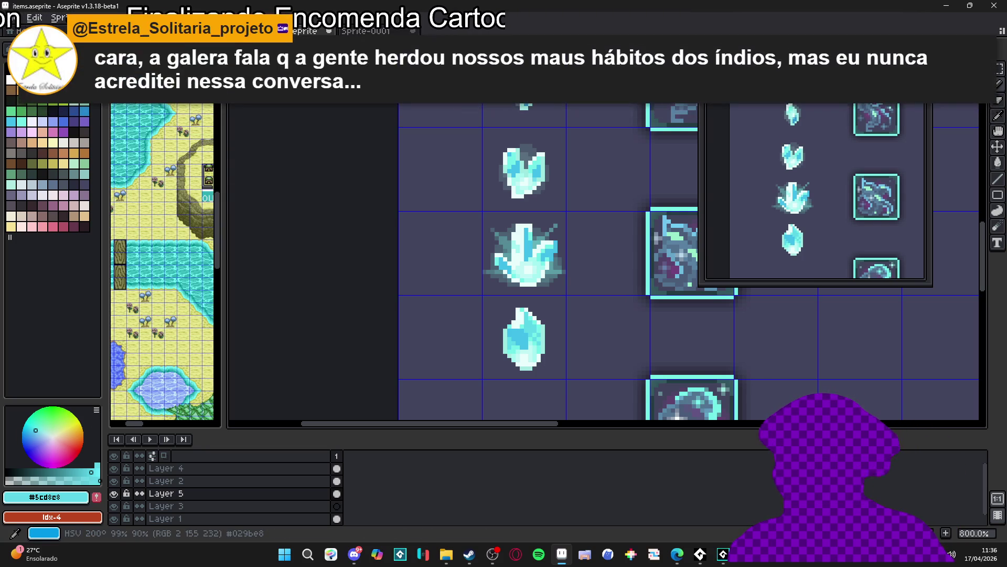
scroll(497, 363, "up", 3)
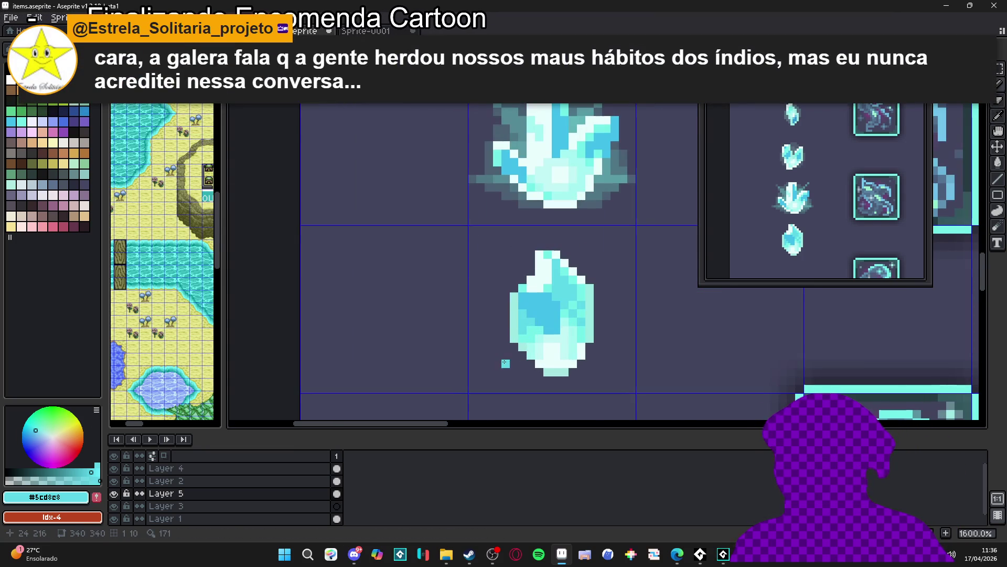
scroll(515, 355, "down", 1)
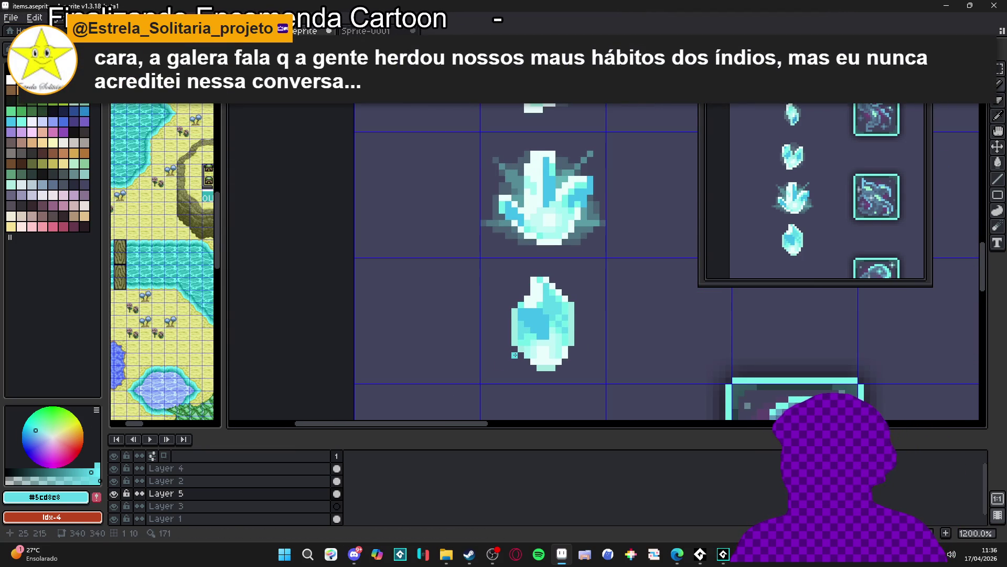
scroll(514, 355, "down", 1)
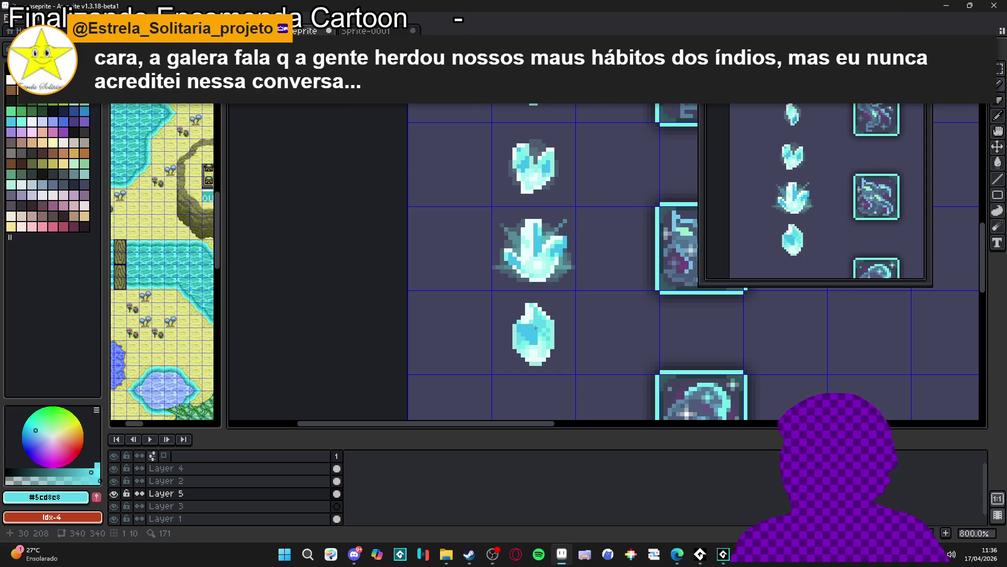
scroll(535, 328, "up", 2)
scroll(533, 342, "down", 1)
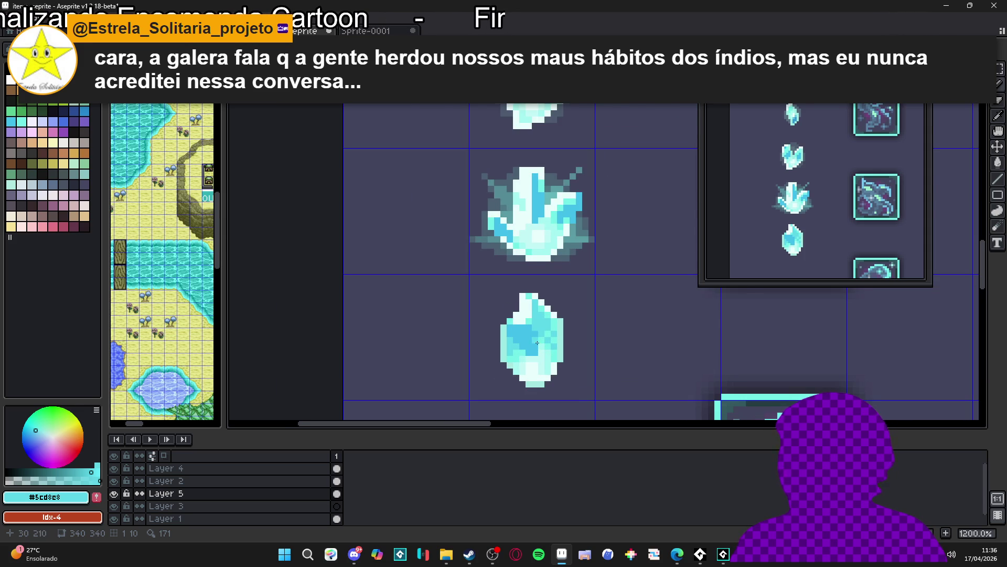
scroll(537, 342, "down", 1)
scroll(489, 345, "up", 2)
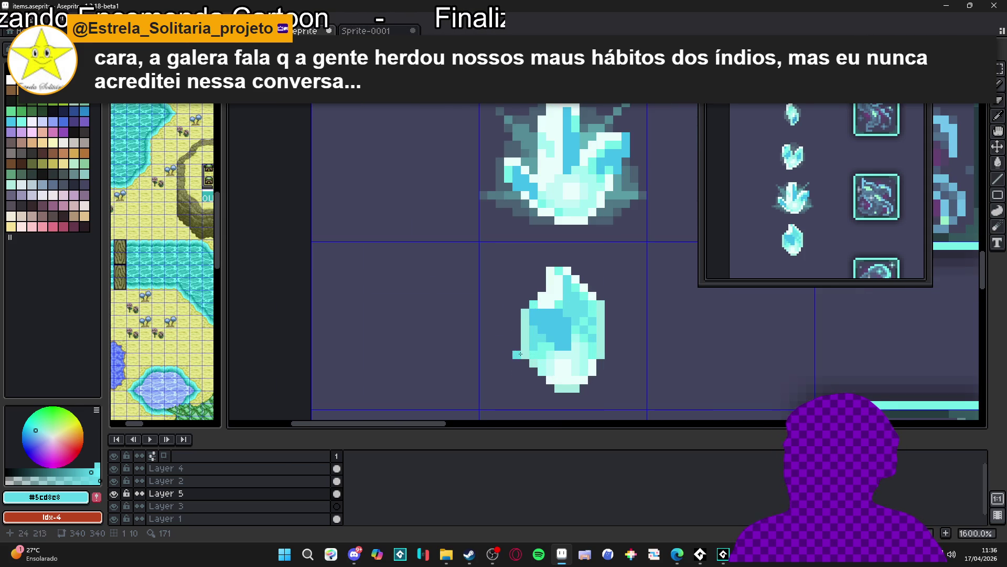
left_click_drag(508, 354, 535, 391)
left_click(507, 371)
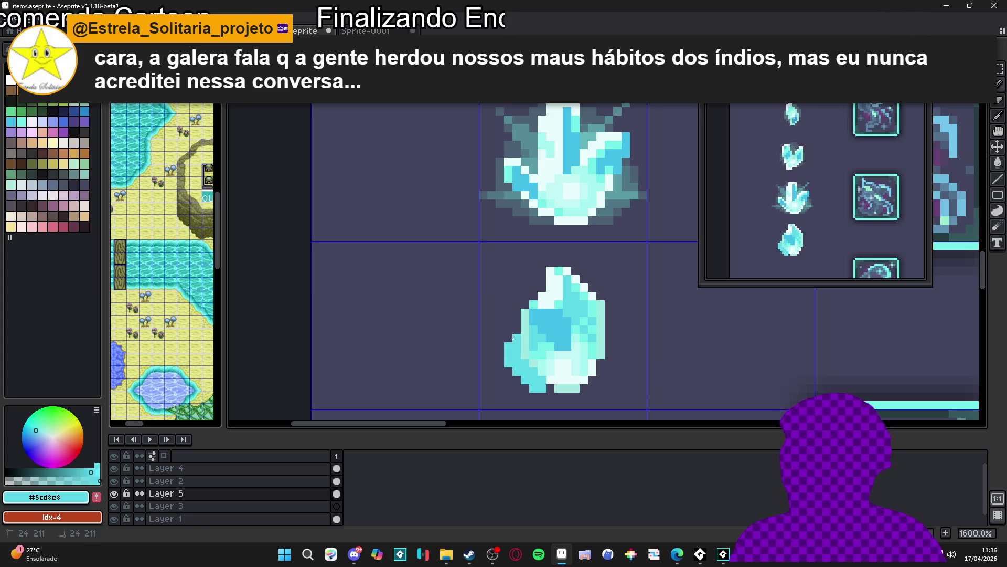
scroll(501, 362, "down", 4)
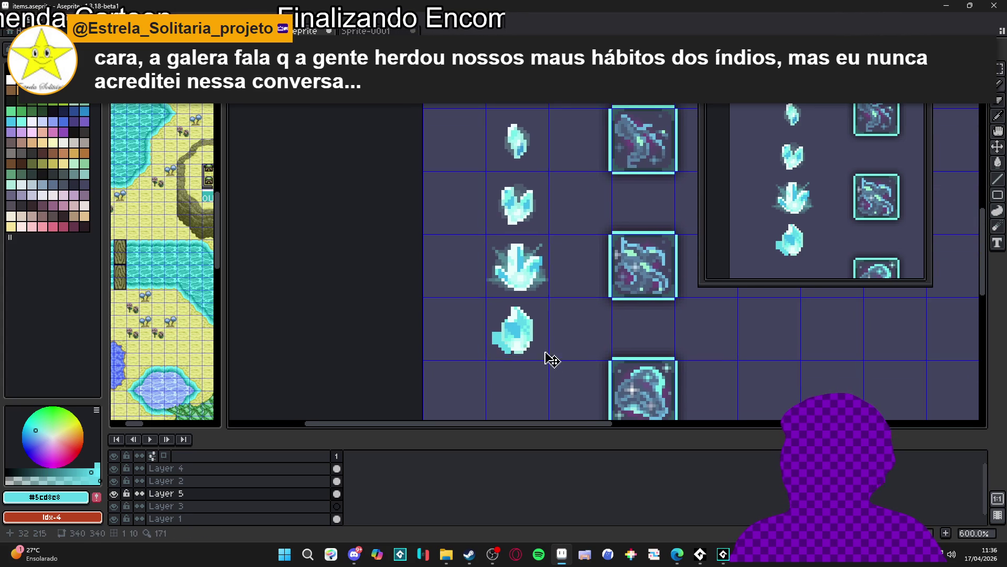
key("ctrl+z")
key("alt+Tab")
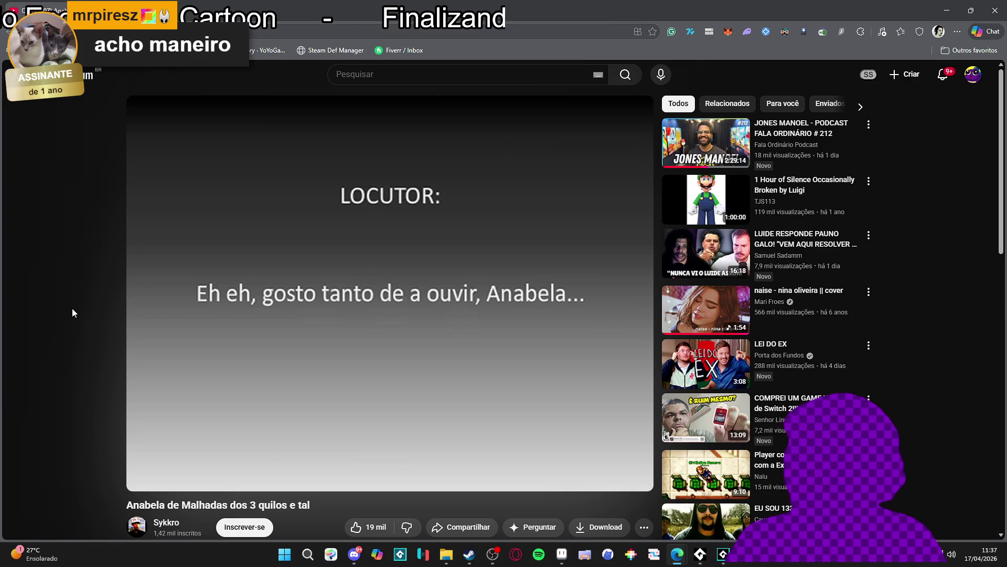
Step: Pause the YouTube clip, restore down Edge, and bring Aseprite back to the front
left_click(239, 414)
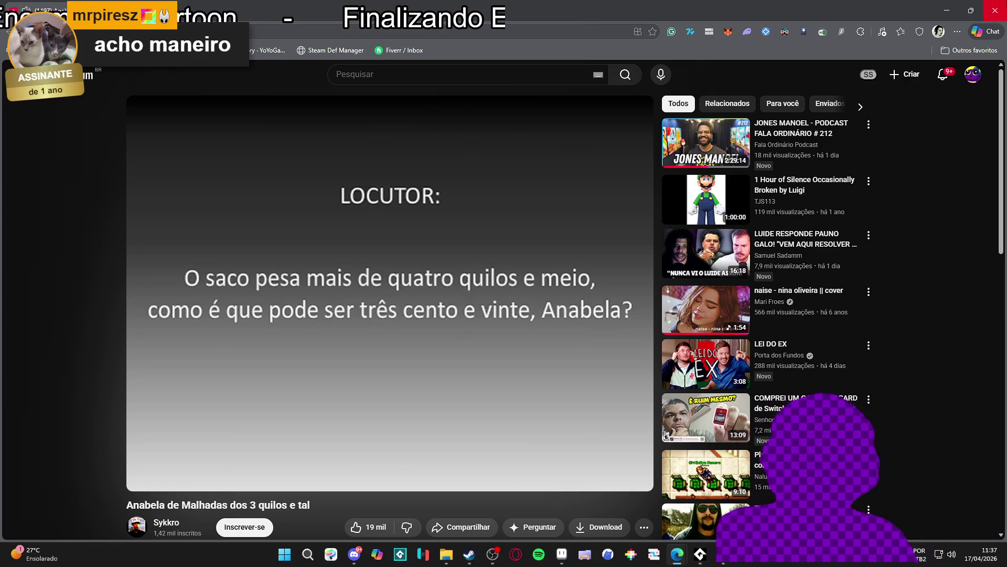
left_click(961, 14)
left_click(957, 19)
scroll(363, 320, "down", 2)
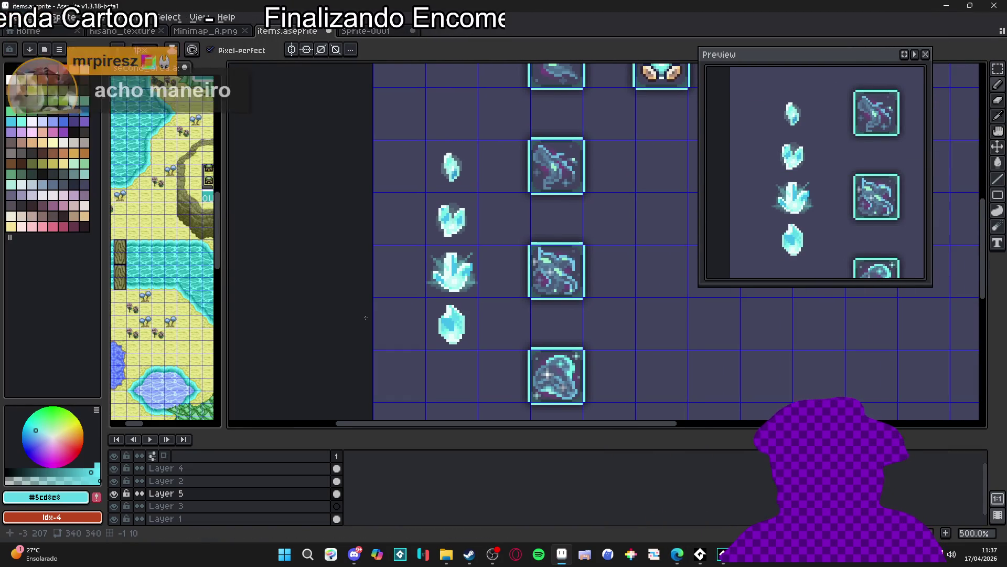
Step: Eyedrop the upper crystal's dark teal and outline the lower crystal, undoing a stray stroke
scroll(363, 330, "down", 1)
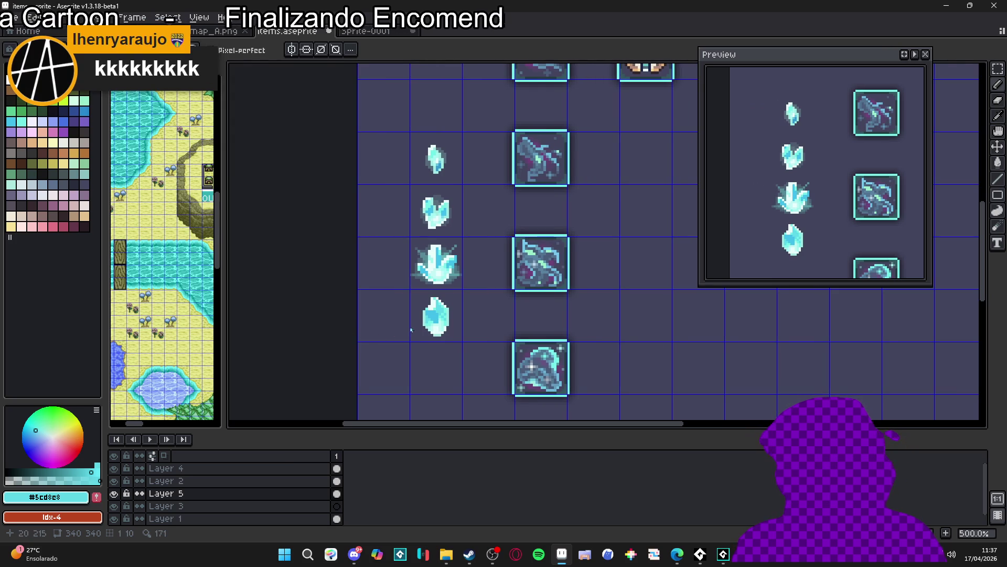
scroll(431, 334, "up", 2)
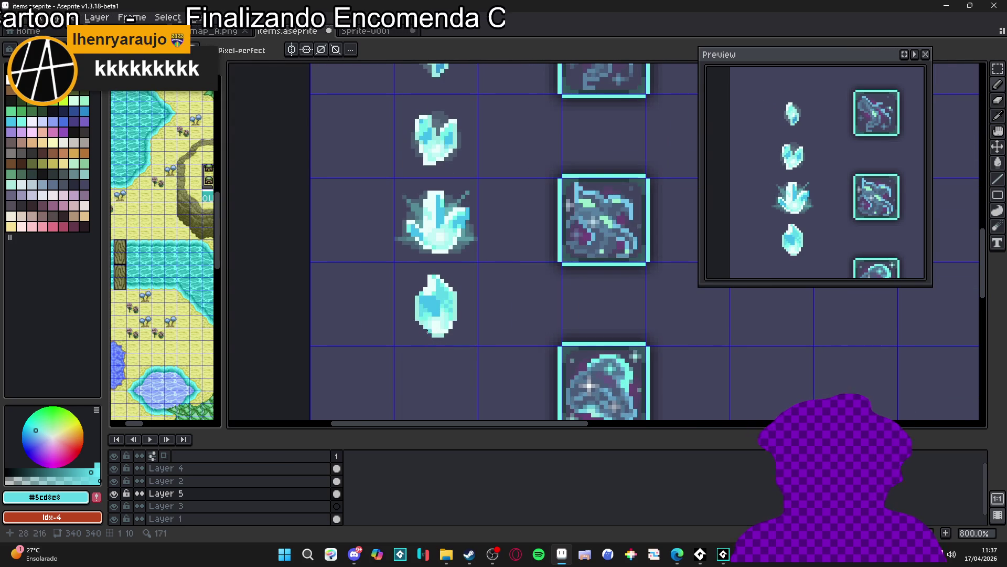
scroll(462, 231, "up", 3)
left_click(465, 221, "alt")
scroll(426, 315, "down", 2)
mouse_move(412, 344)
left_mouse_down()
mouse_move(426, 327)
mouse_move(386, 304)
mouse_move(394, 273)
left_mouse_up()
key("ctrl+z")
mouse_move(499, 273)
left_mouse_down()
mouse_move(481, 326)
mouse_move(492, 315)
left_mouse_up()
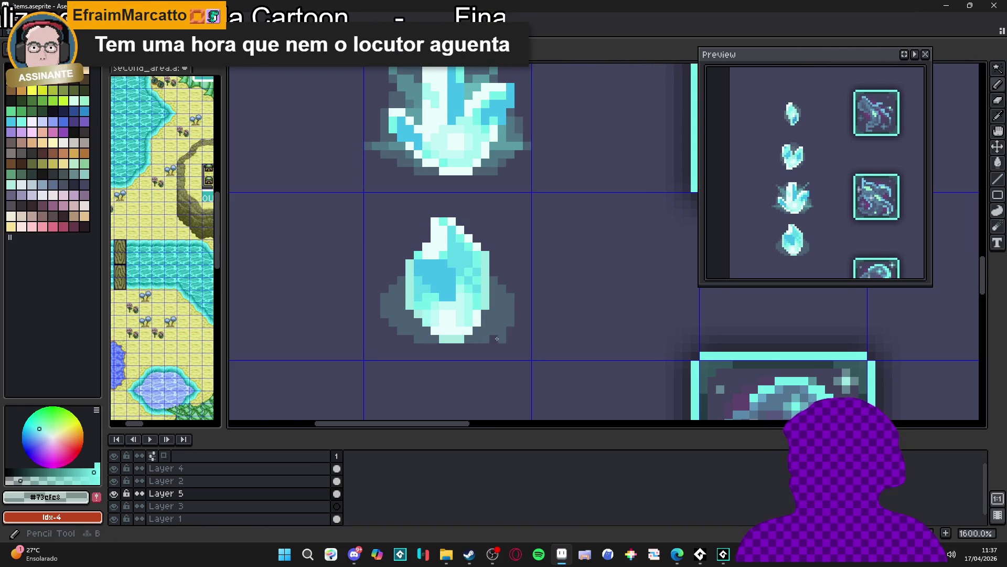
Step: Inspect the outlined crystal up close, then try a lighter teal block beside it and undo it
scroll(495, 339, "down", 3)
scroll(491, 320, "up", 5)
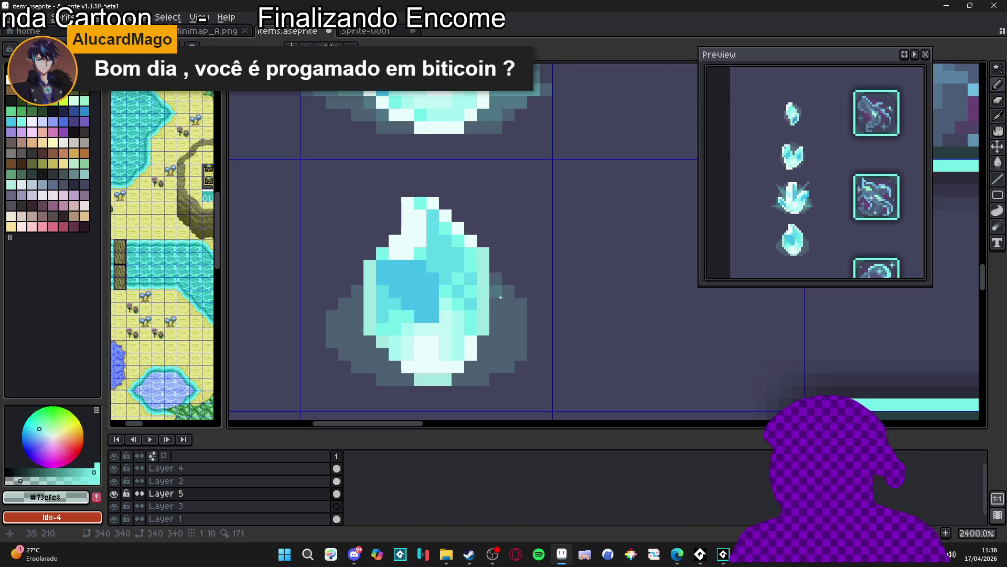
scroll(494, 281, "down", 3)
scroll(514, 350, "up", 2)
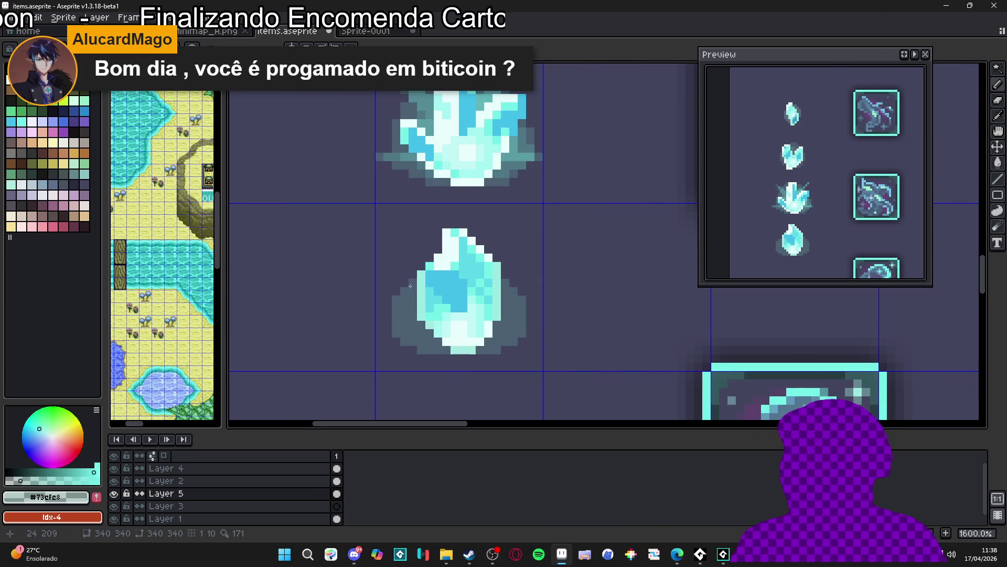
scroll(412, 285, "down", 2)
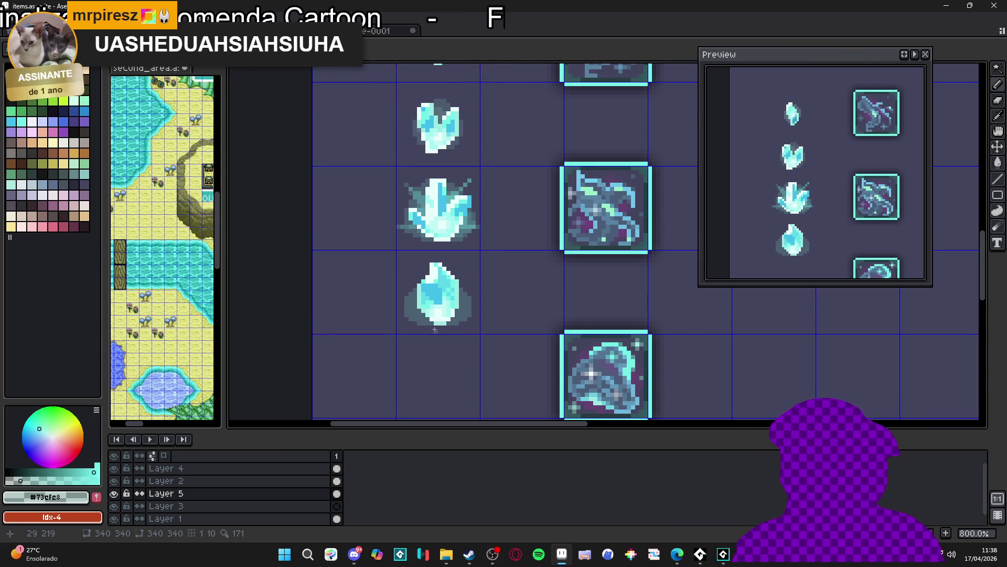
scroll(414, 317, "up", 2)
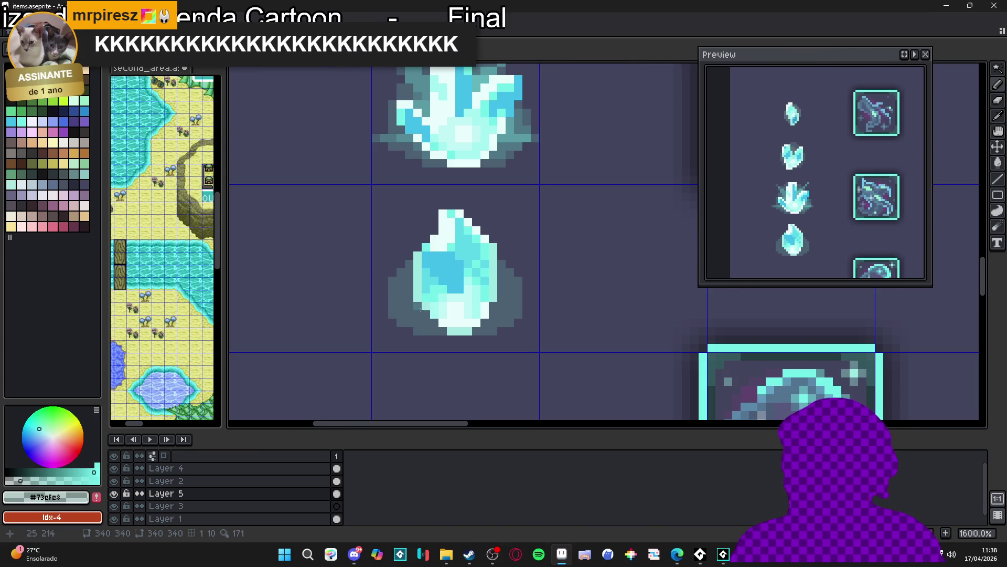
scroll(414, 309, "up", 2)
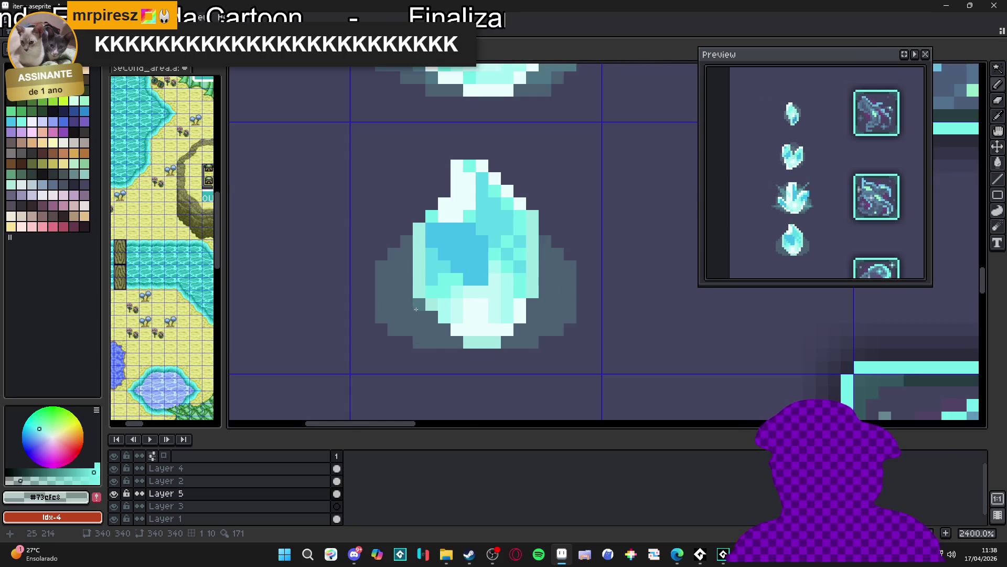
scroll(409, 307, "down", 2)
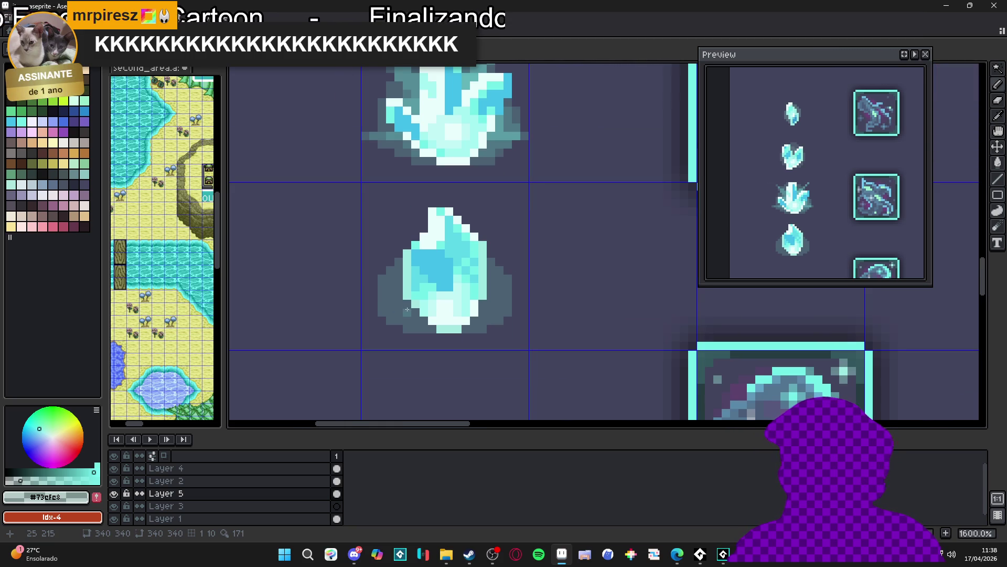
scroll(403, 313, "up", 1)
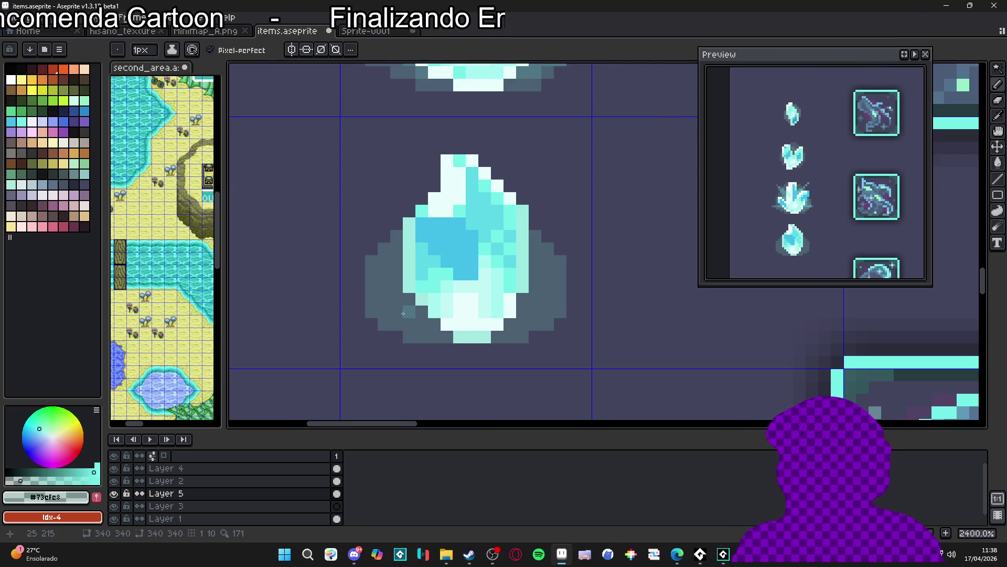
scroll(411, 315, "down", 1)
scroll(412, 316, "up", 1)
left_click(412, 315)
key("ctrl+z")
Step: Extend the lower crystal's dark teal shadow up both sides, undoing one stray far-left stroke
mouse_move(435, 324)
left_mouse_down()
mouse_move(410, 324)
mouse_move(422, 337)
left_mouse_up()
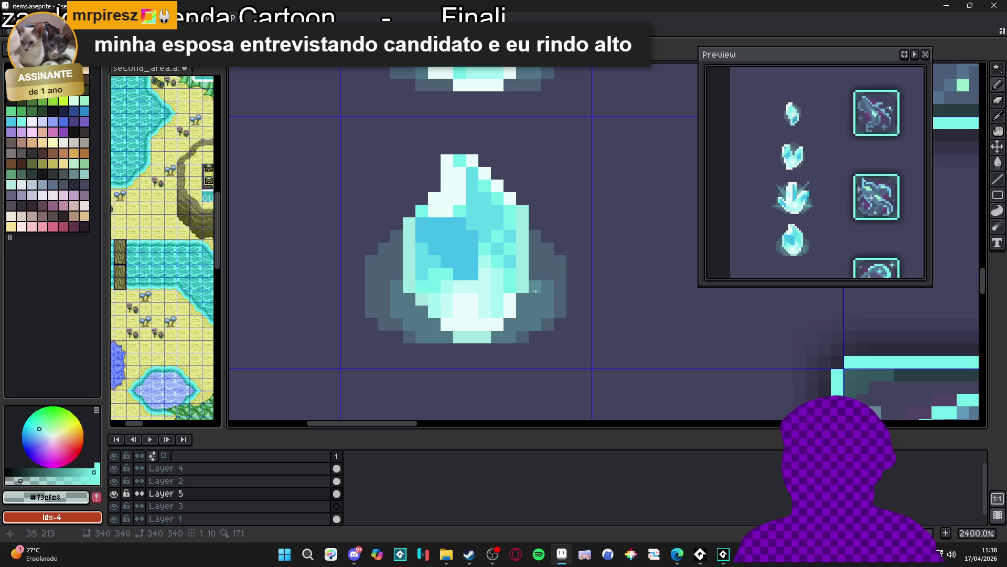
left_click_drag(489, 293, 499, 291)
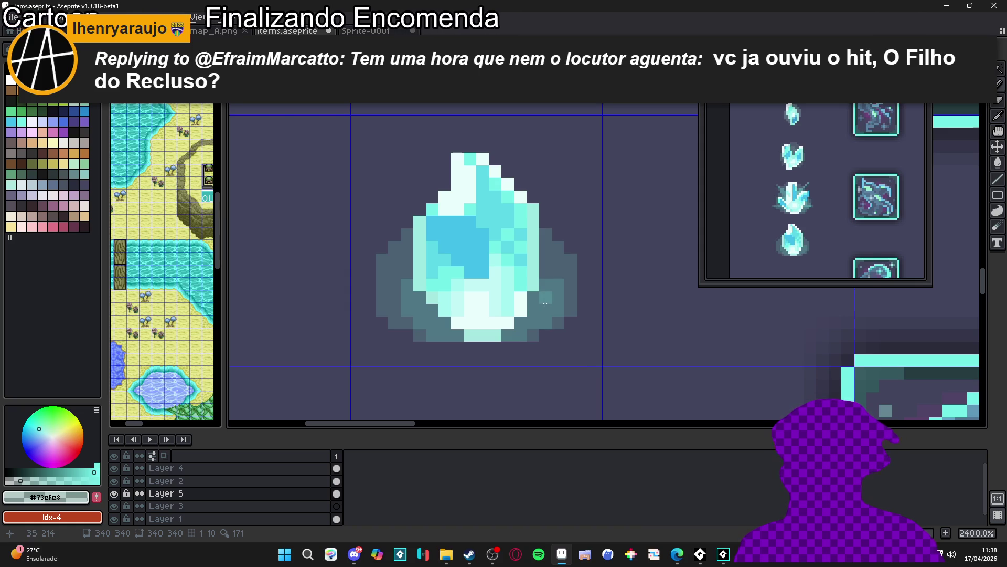
scroll(545, 304, "down", 3)
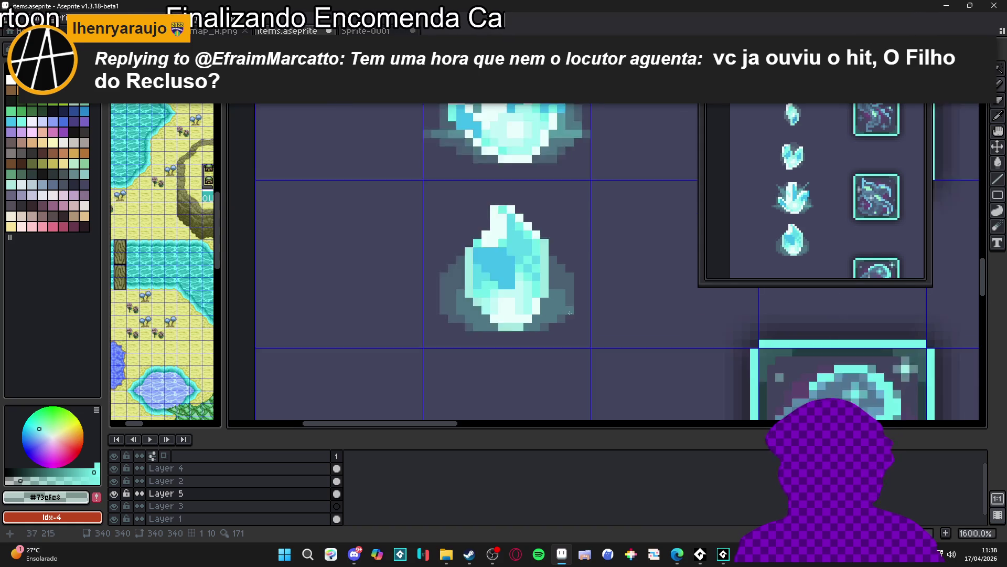
scroll(429, 290, "up", 3)
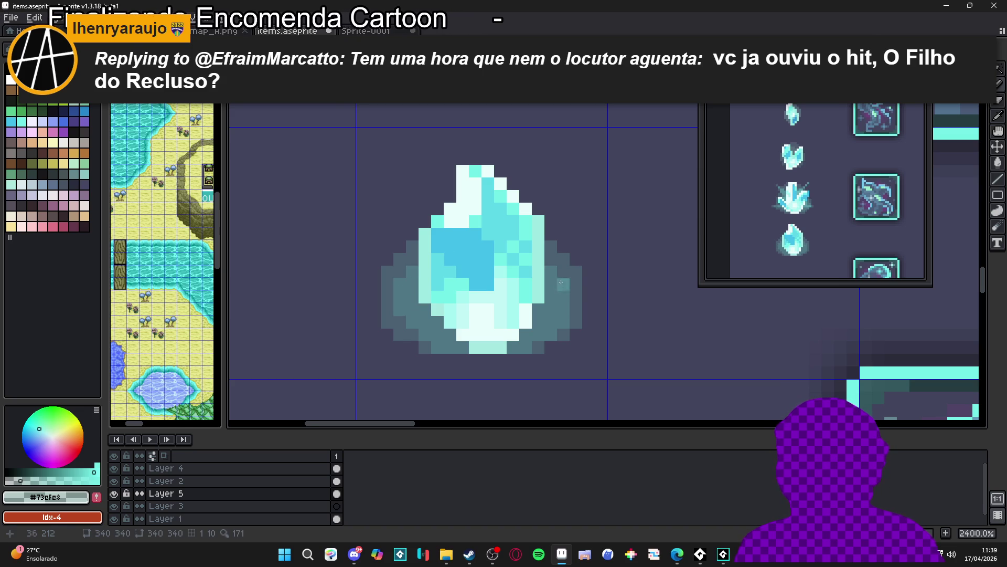
scroll(555, 294, "down", 3)
scroll(546, 301, "up", 2)
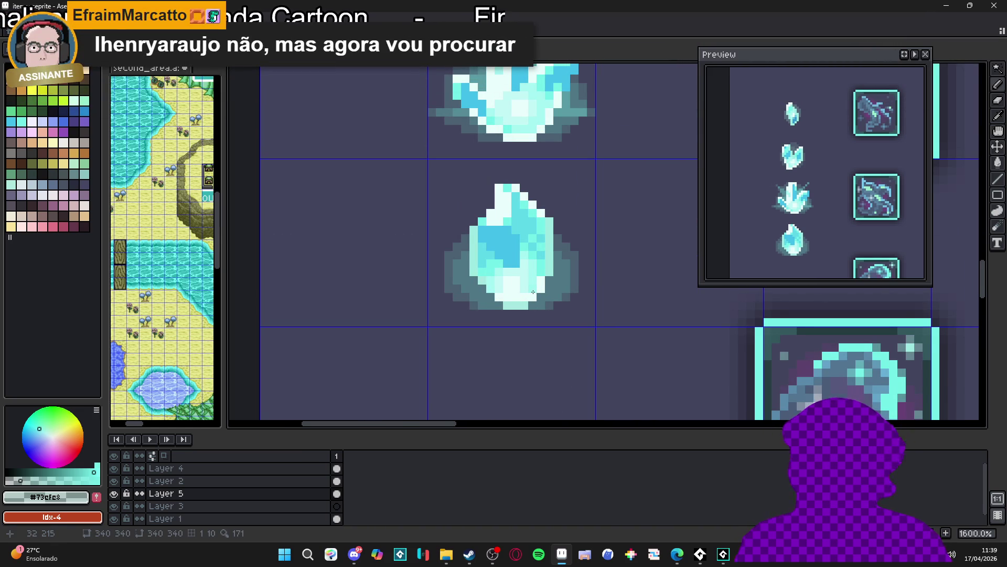
scroll(570, 294, "up", 3)
left_click(571, 300)
left_click(538, 315)
left_click_drag(335, 317, 352, 318)
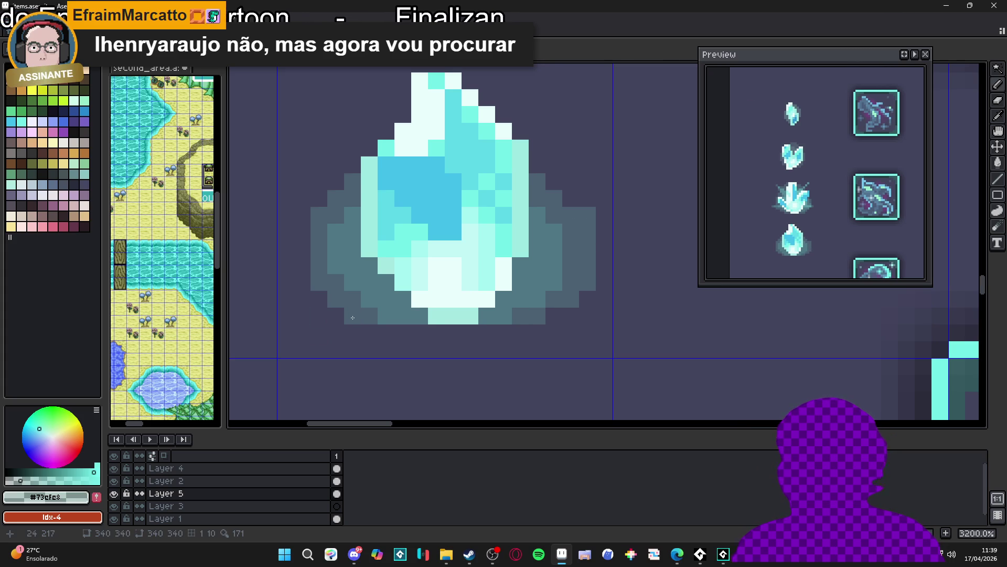
left_click(319, 299)
left_click_drag(285, 265, 292, 259)
key("ctrl+z")
mouse_move(319, 215)
left_mouse_down()
mouse_move(319, 198)
mouse_move(348, 168)
left_mouse_up()
left_click_drag(537, 165, 560, 182)
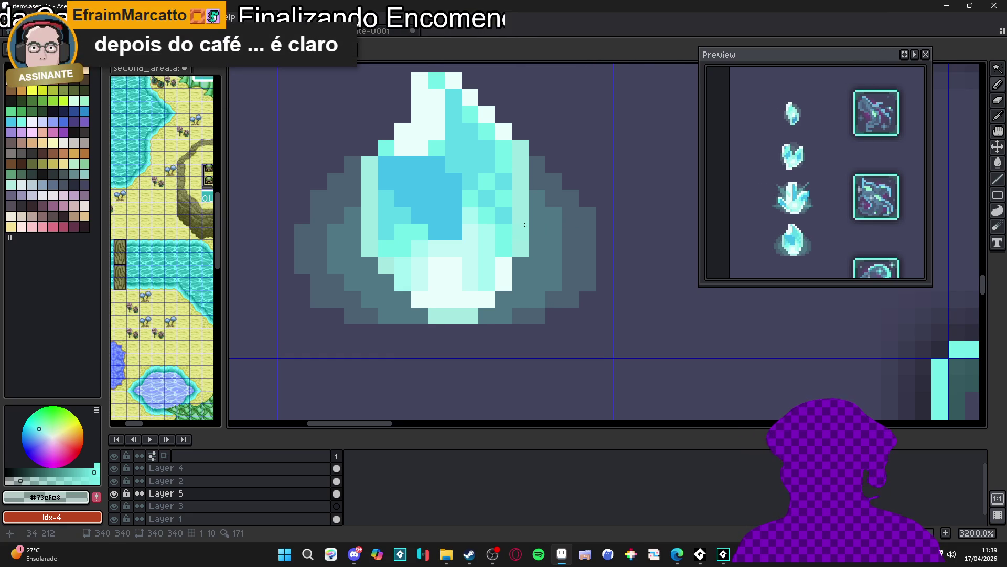
Step: Erase the shadow's bottom row, touch up the bottom outline, and paint a spark trail up-left
scroll(525, 224, "down", 4)
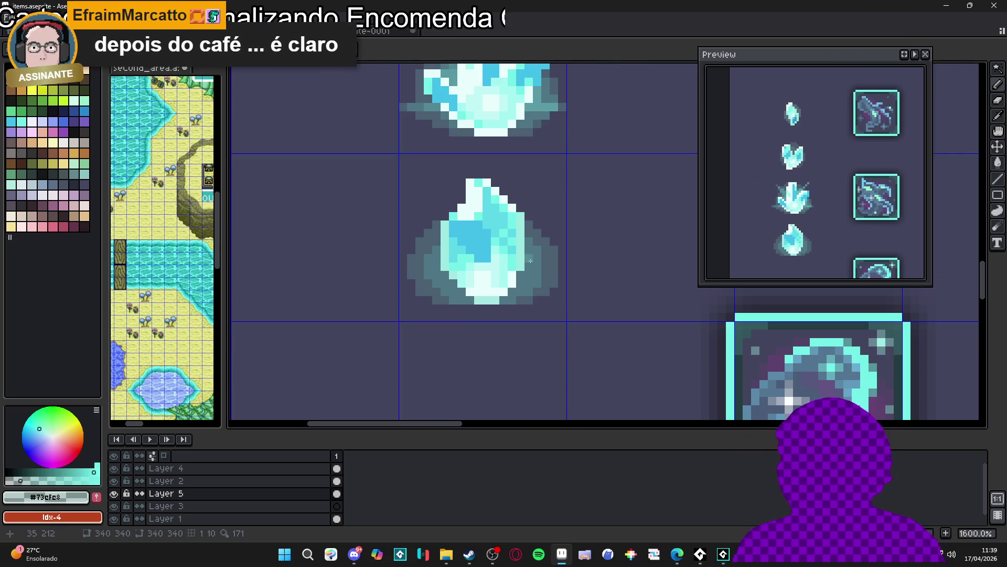
scroll(527, 261, "up", 2)
scroll(507, 301, "down", 2)
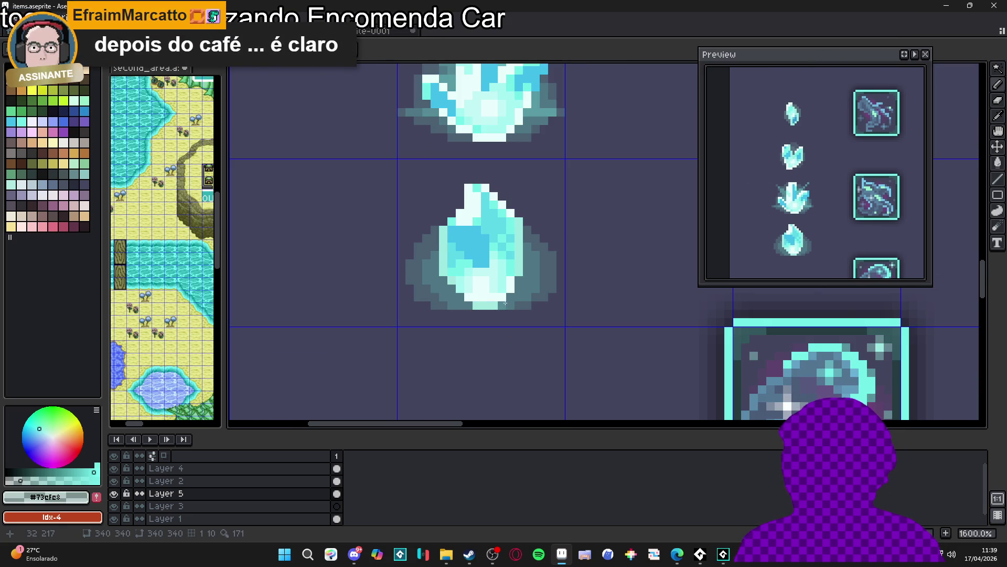
scroll(508, 300, "up", 3)
scroll(462, 302, "down", 3)
scroll(461, 304, "down", 2)
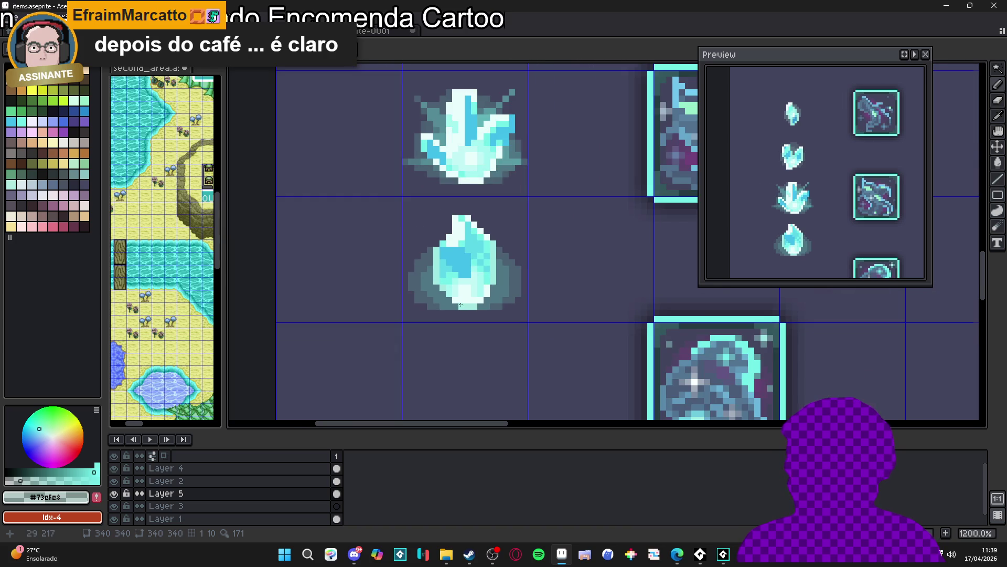
scroll(454, 309, "up", 3)
scroll(443, 321, "up", 1)
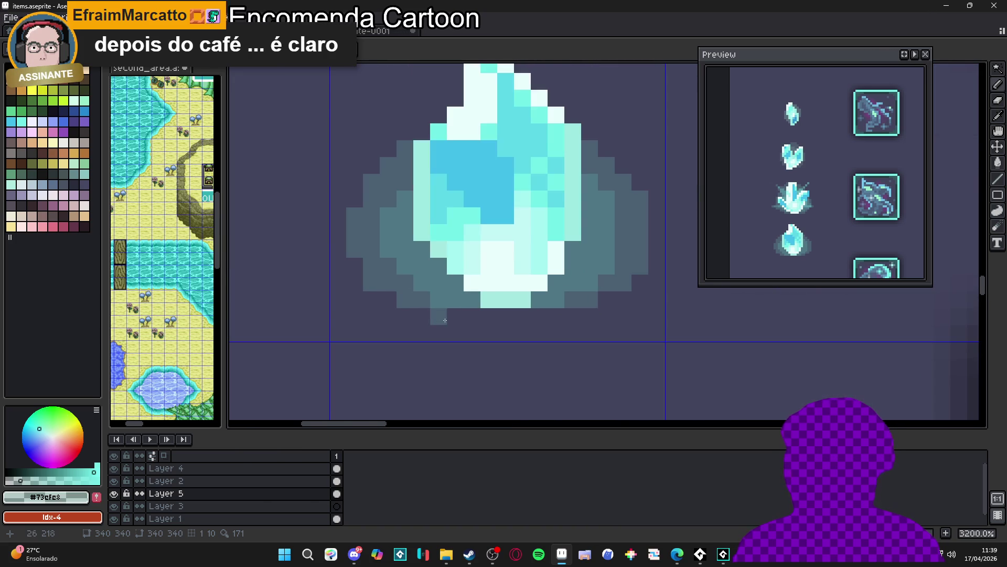
scroll(525, 317, "down", 1)
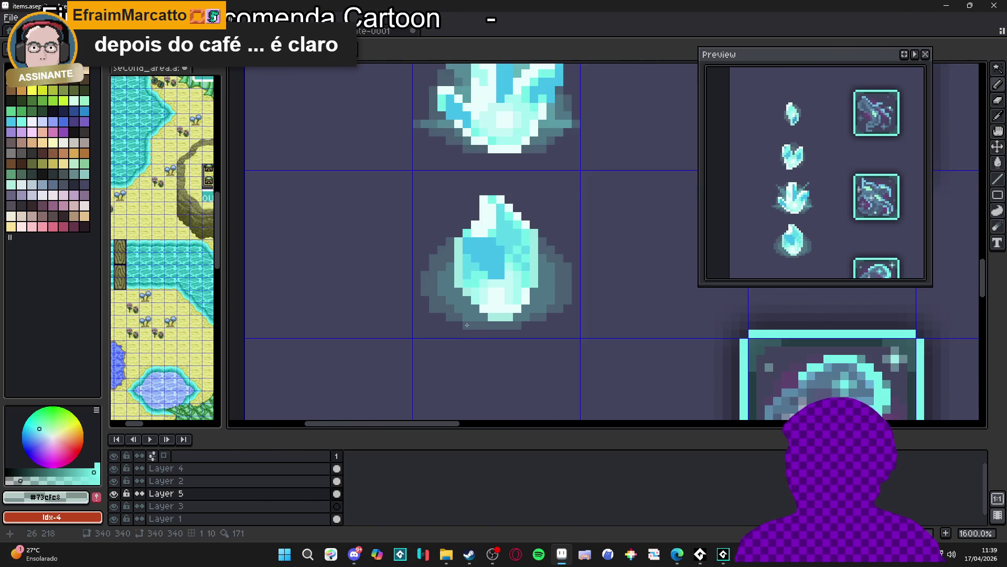
scroll(466, 325, "down", 1)
scroll(466, 325, "up", 1)
key("e")
scroll(413, 304, "up", 1)
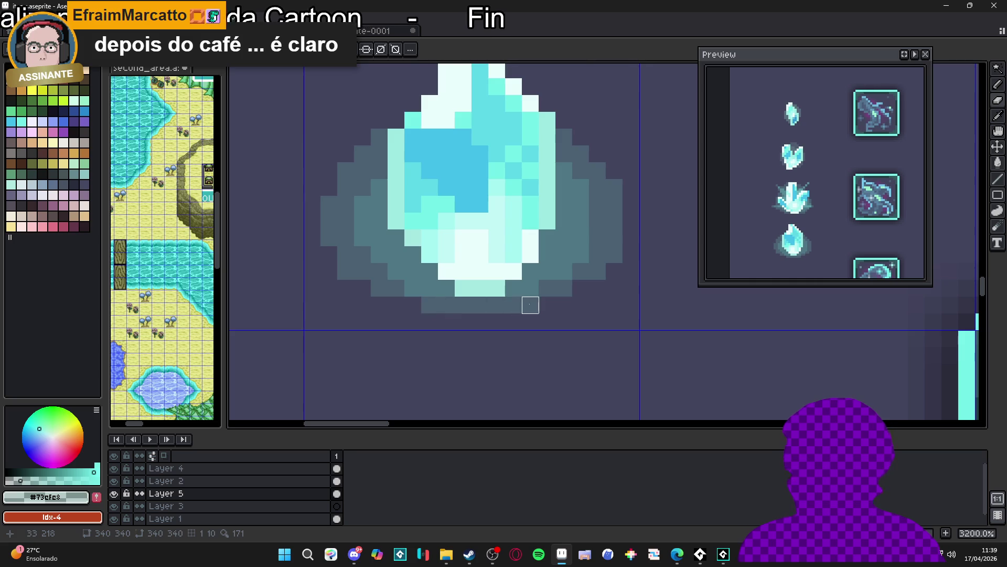
scroll(530, 305, "down", 3)
scroll(521, 315, "up", 3)
left_click_drag(478, 302, 527, 304)
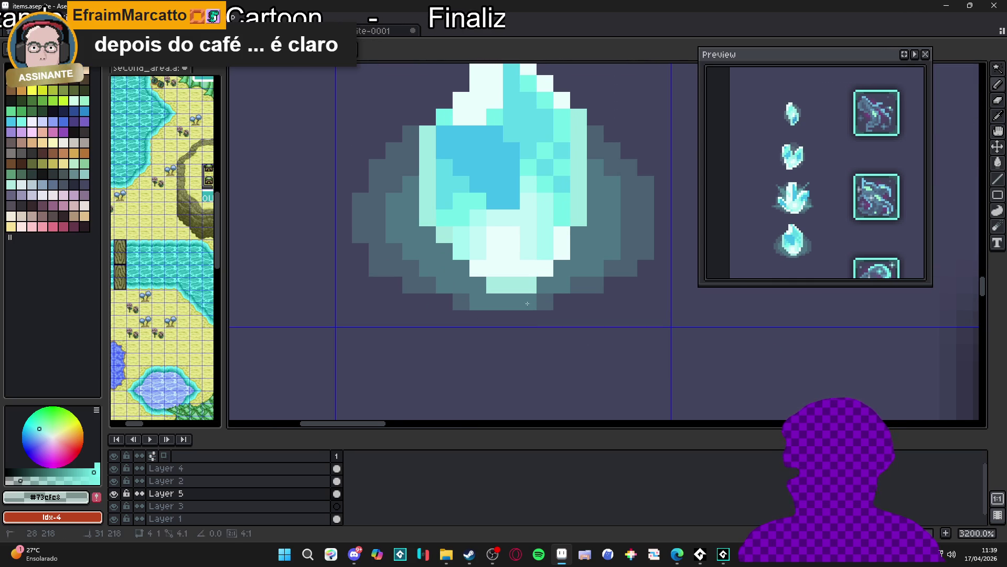
scroll(527, 304, "down", 3)
scroll(543, 299, "up", 2)
left_click(575, 295)
left_click(456, 299)
left_click(443, 299)
left_click(418, 287)
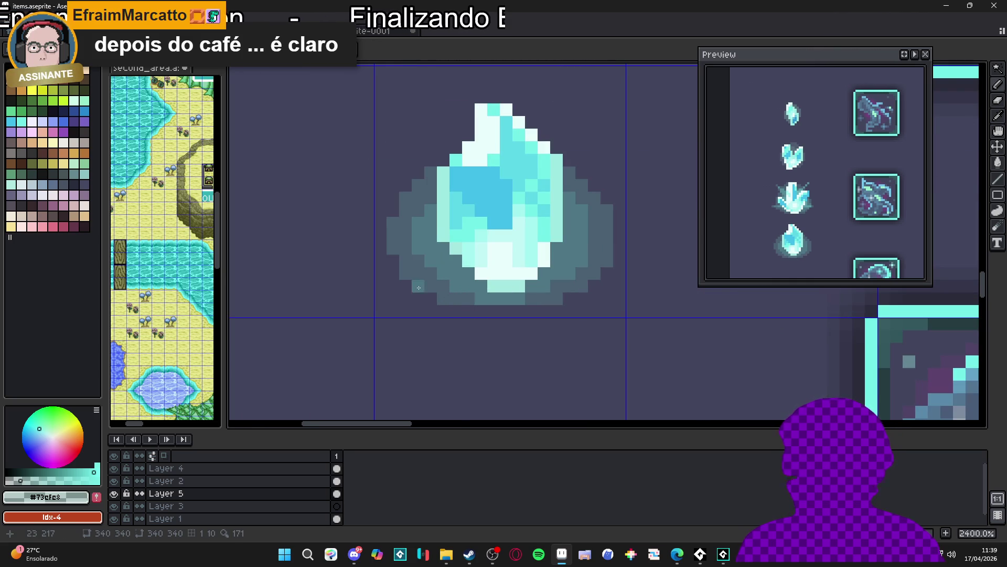
scroll(418, 288, "down", 5)
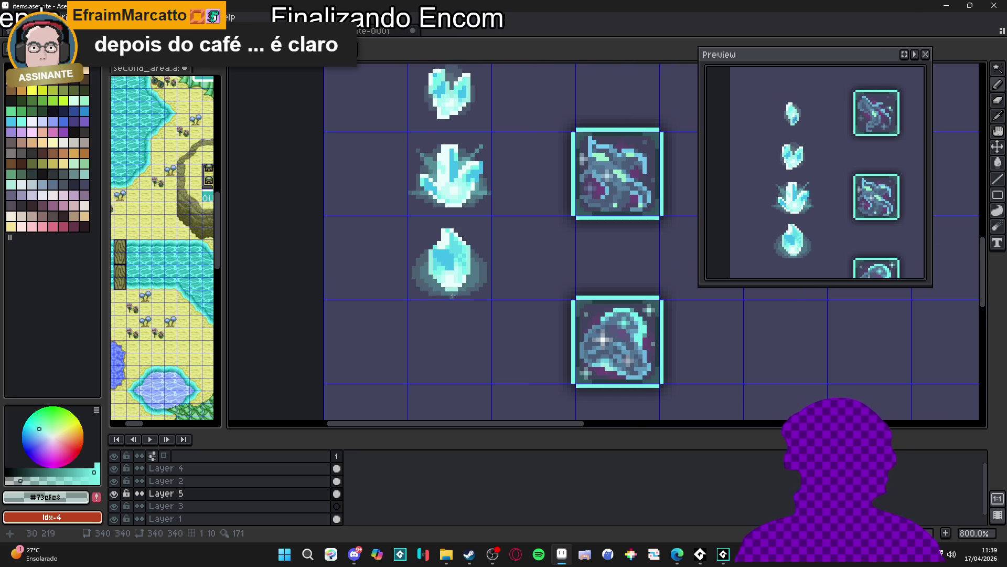
scroll(453, 295, "down", 2)
scroll(442, 255, "up", 2)
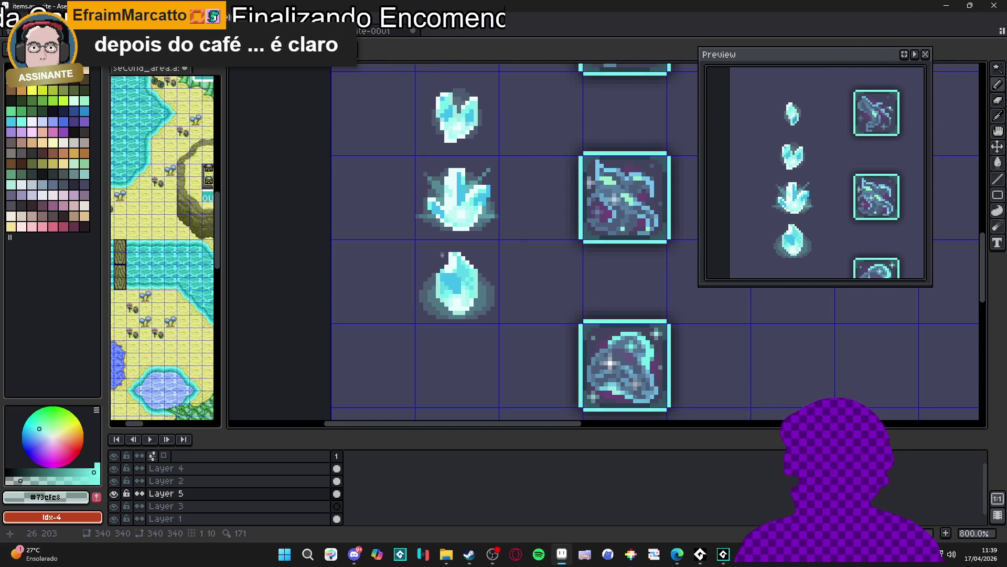
scroll(442, 258, "up", 3)
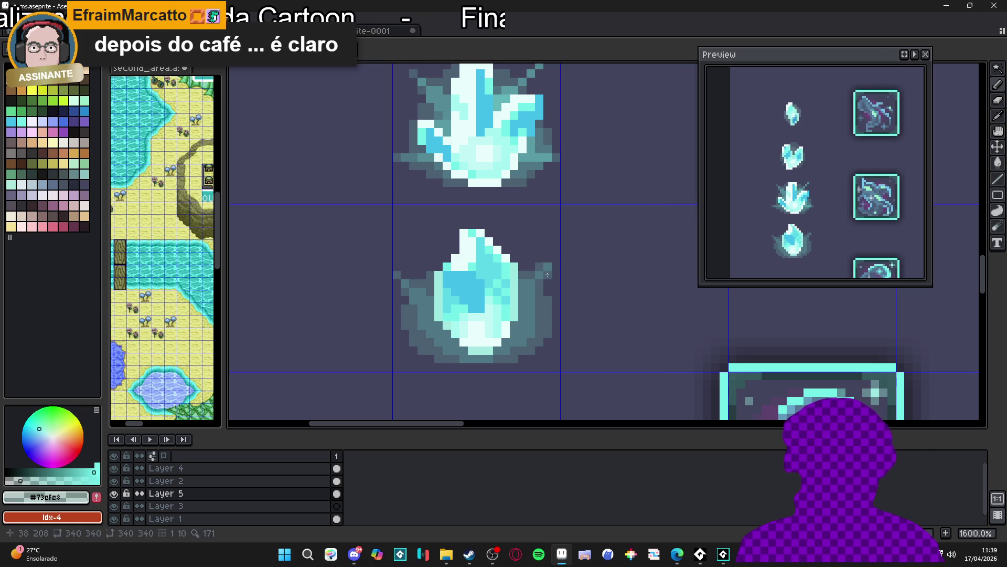
scroll(548, 287, "down", 2)
scroll(487, 273, "up", 4)
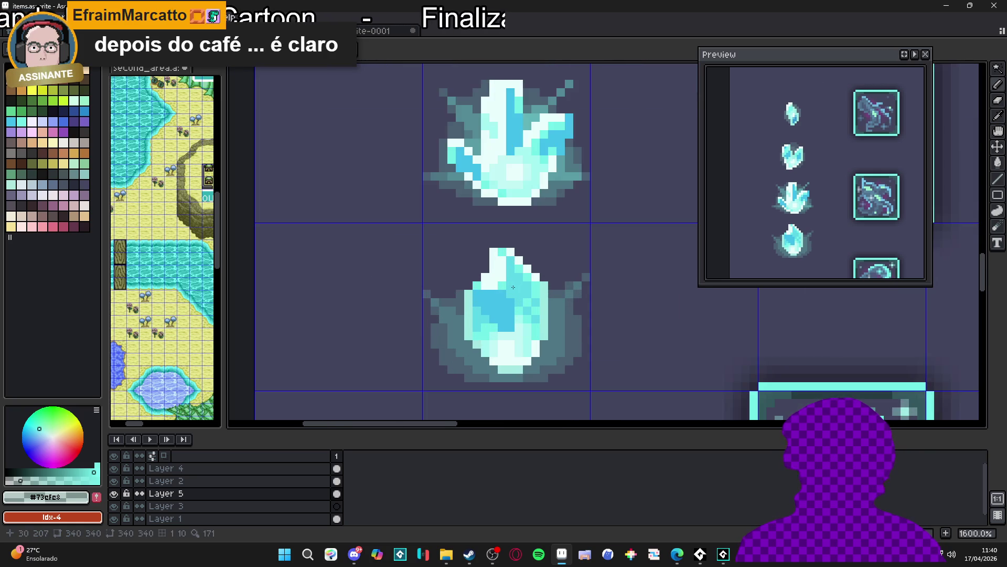
left_click_drag(486, 272, 469, 234)
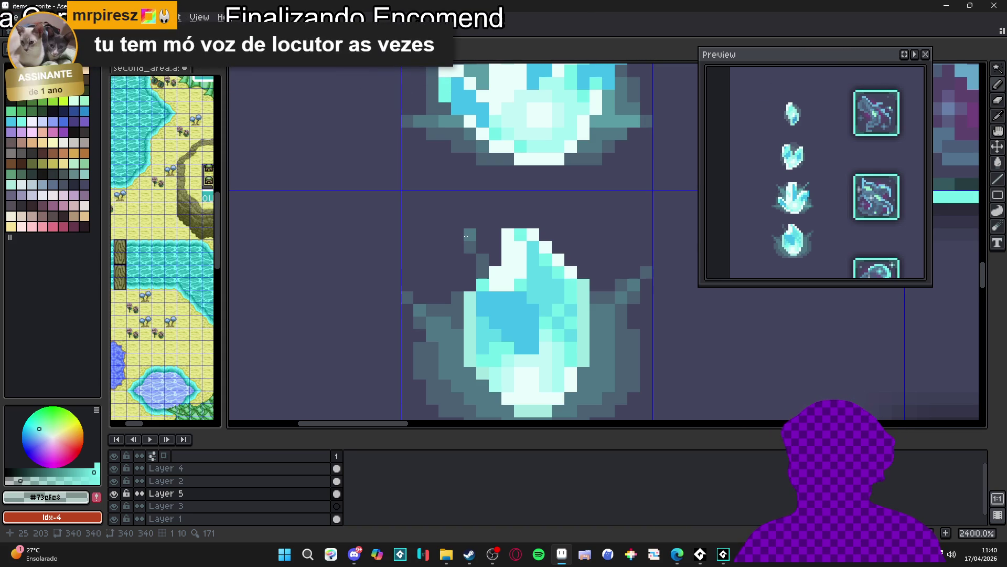
Step: Draw a short dark teal spike up-right of the lower crystal, undoing a stray diagonal line
scroll(493, 257, "down", 3)
left_click_drag(523, 266, 495, 286)
scroll(496, 286, "up", 3)
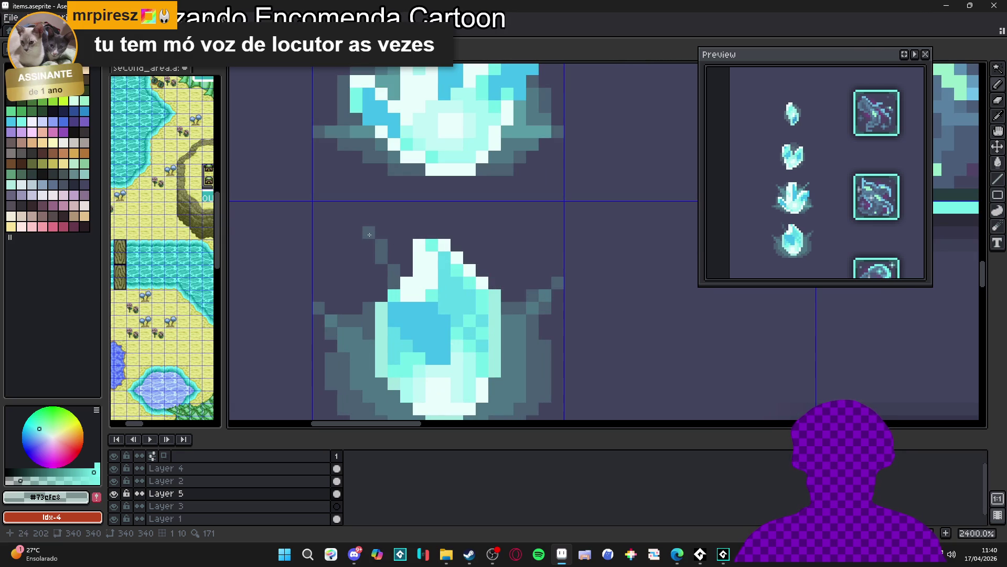
scroll(460, 252, "down", 5)
scroll(461, 253, "up", 5)
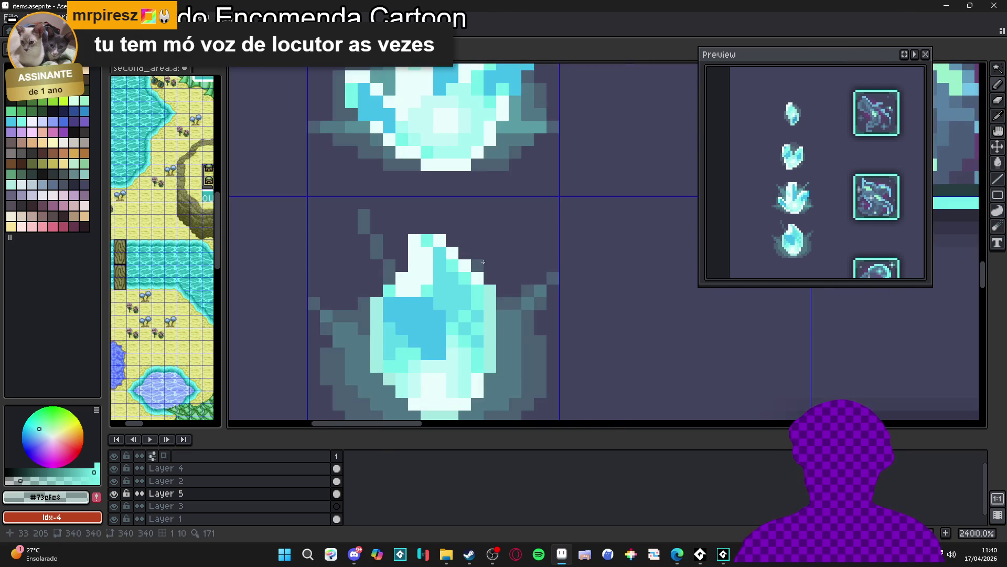
left_click_drag(473, 266, 511, 229)
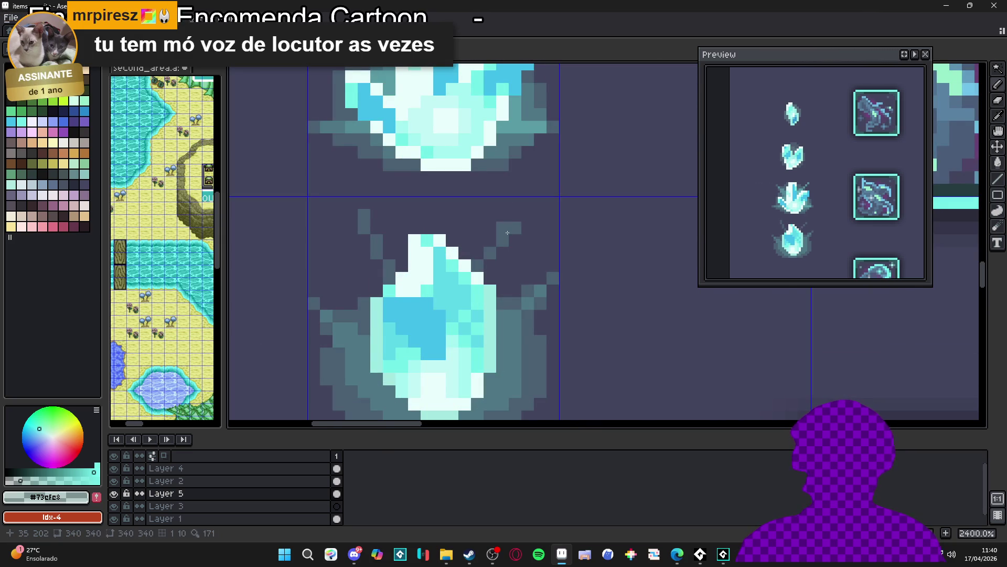
key("ctrl+z")
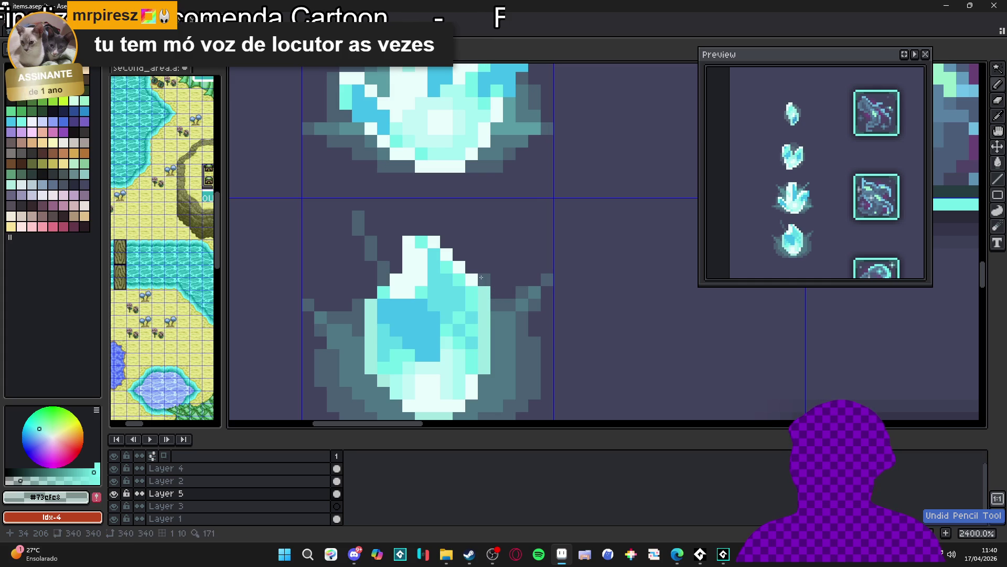
left_click_drag(496, 268, 504, 247)
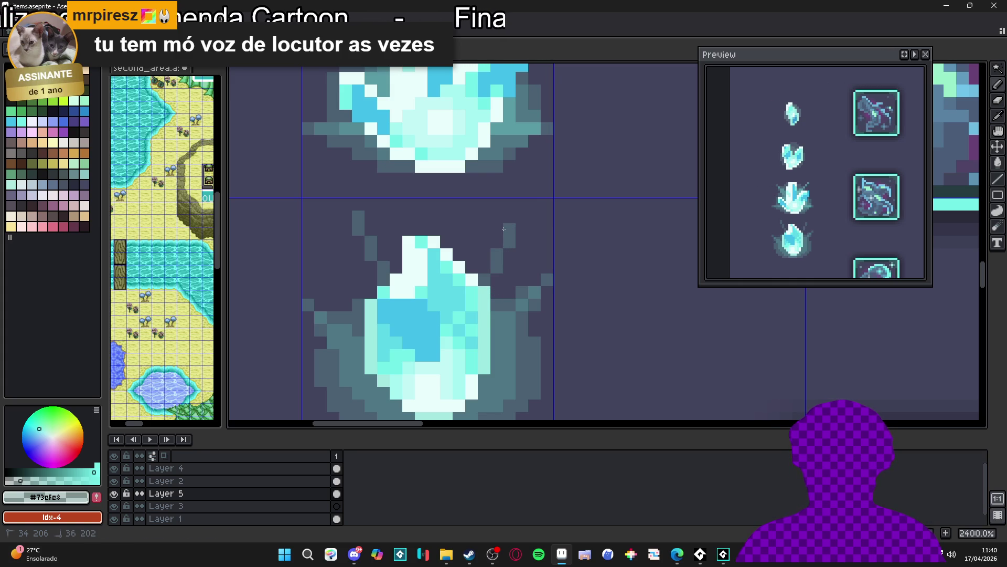
scroll(504, 229, "down", 1)
scroll(503, 270, "up", 1)
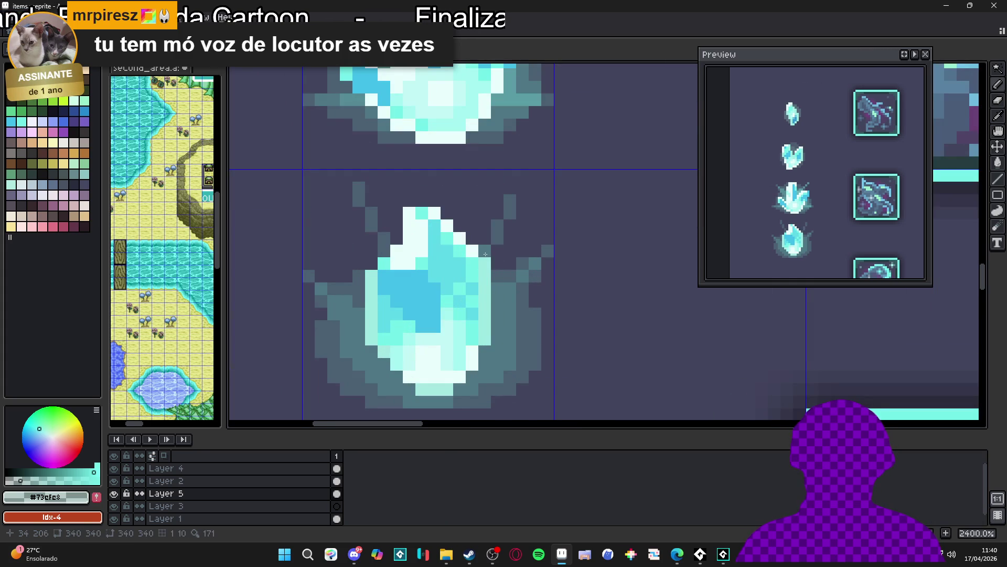
left_click(498, 245)
key("ctrl+z")
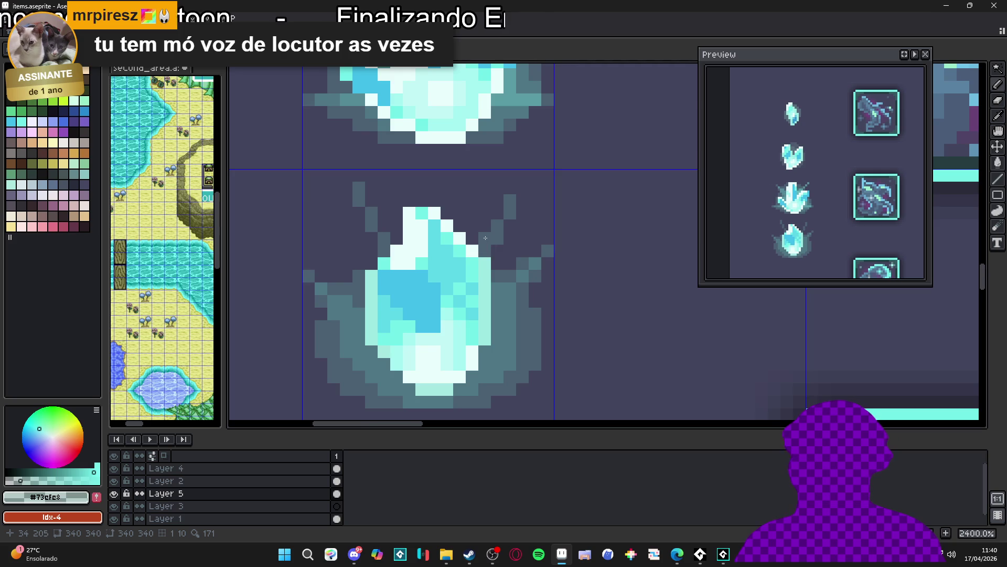
scroll(479, 240, "up", 4)
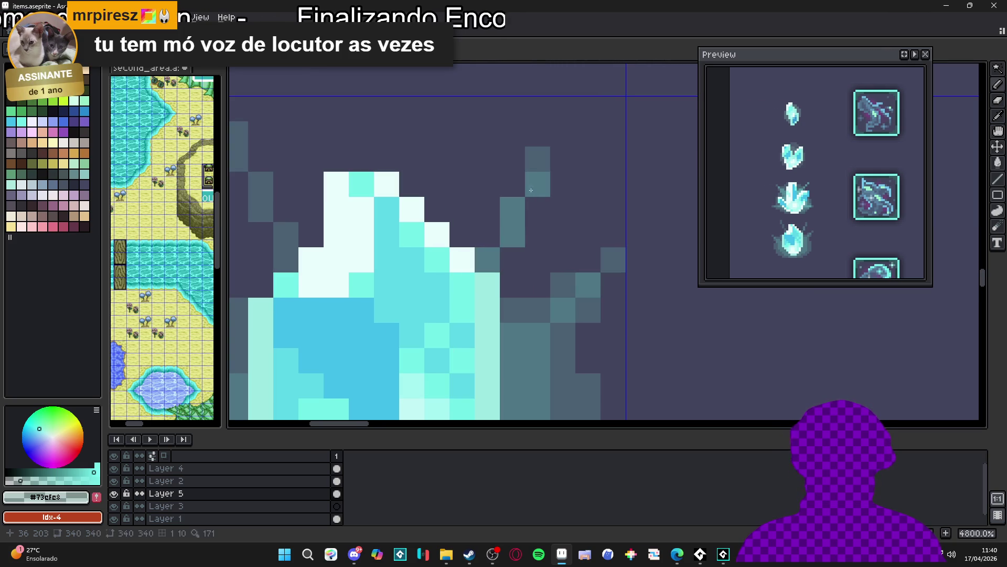
Step: Add dark teal spike pixels along the crystal's upper-left and right outline
left_click_drag(286, 234, 406, 260)
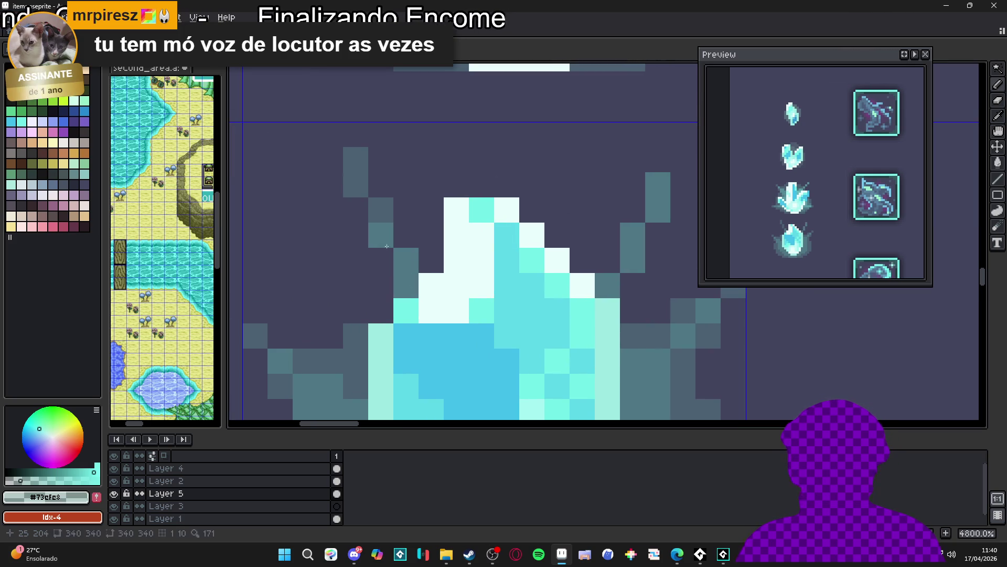
scroll(381, 210, "down", 4)
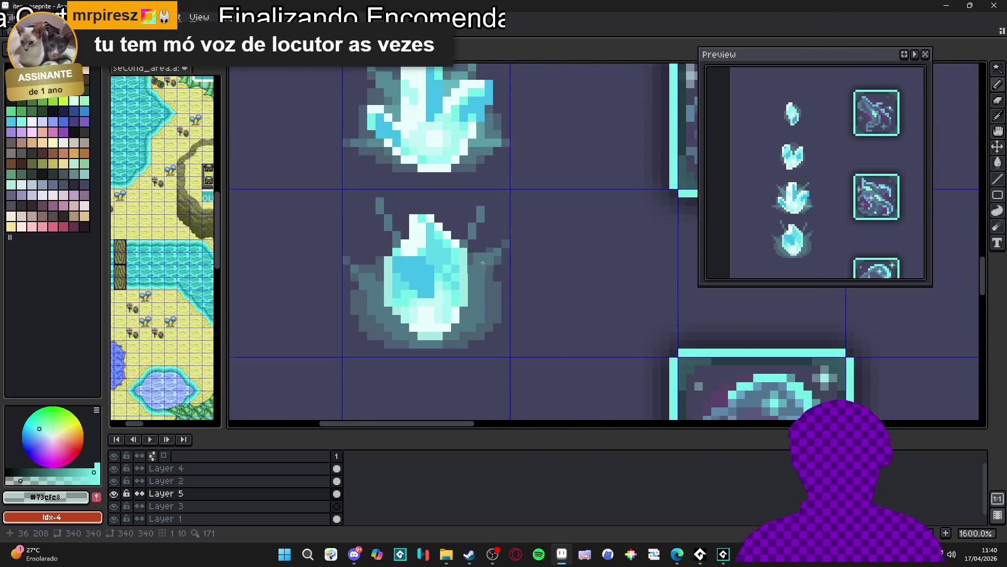
scroll(463, 231, "up", 3)
left_click(462, 241)
left_click(428, 207)
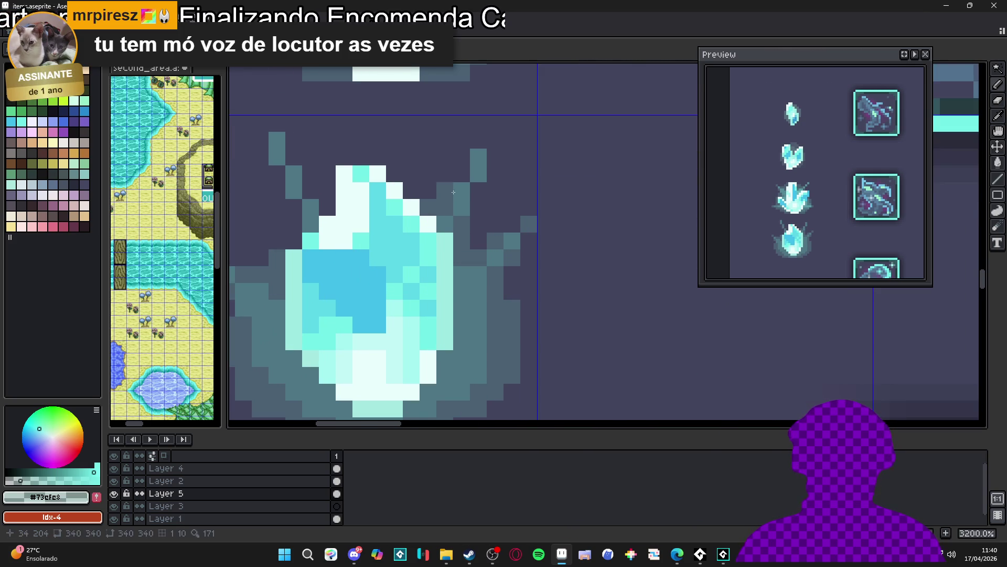
left_click(462, 174)
left_click(445, 190)
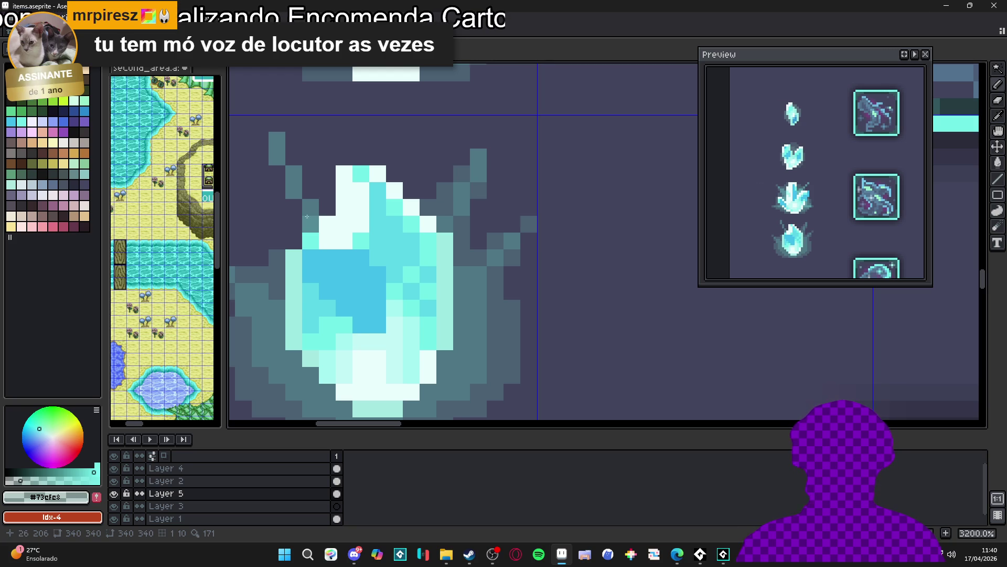
left_click(277, 173)
left_click(310, 190)
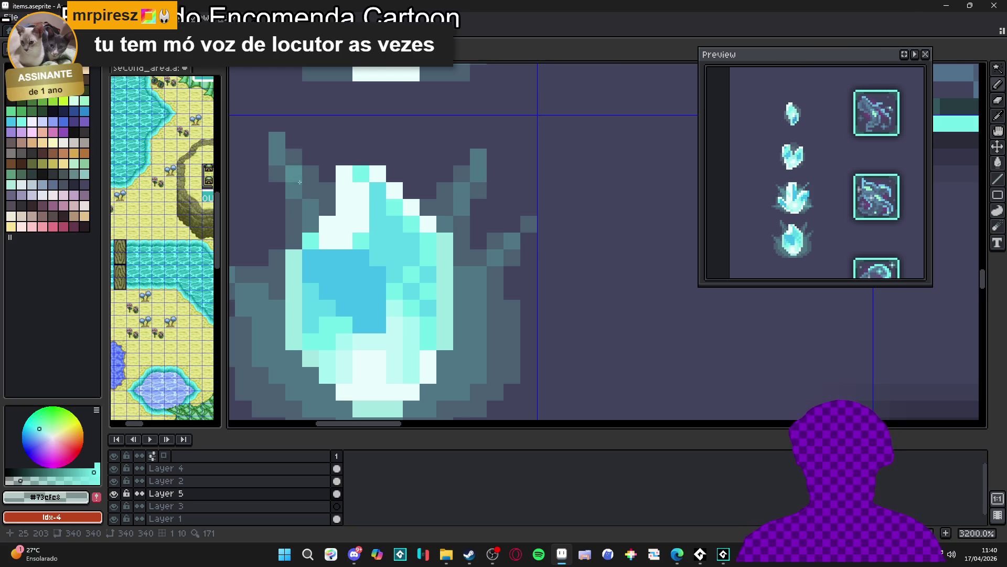
scroll(315, 199, "down", 3)
scroll(408, 209, "up", 1)
left_click(403, 150)
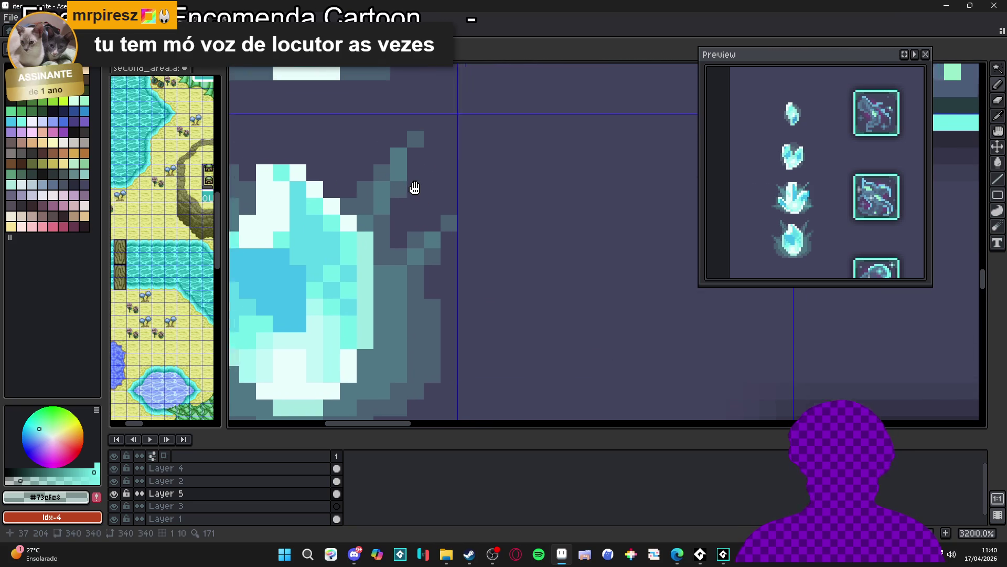
scroll(441, 210, "down", 1)
scroll(442, 297, "up", 1)
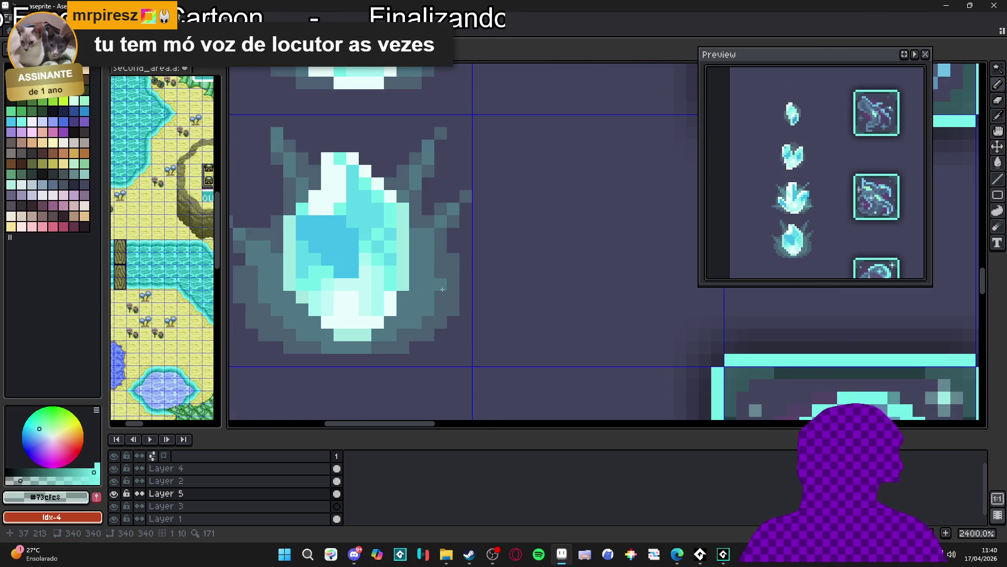
Step: Add a short line plus single dark and light teal pixels to the crystal's lower-right rim
scroll(443, 288, "down", 1)
scroll(447, 285, "up", 1)
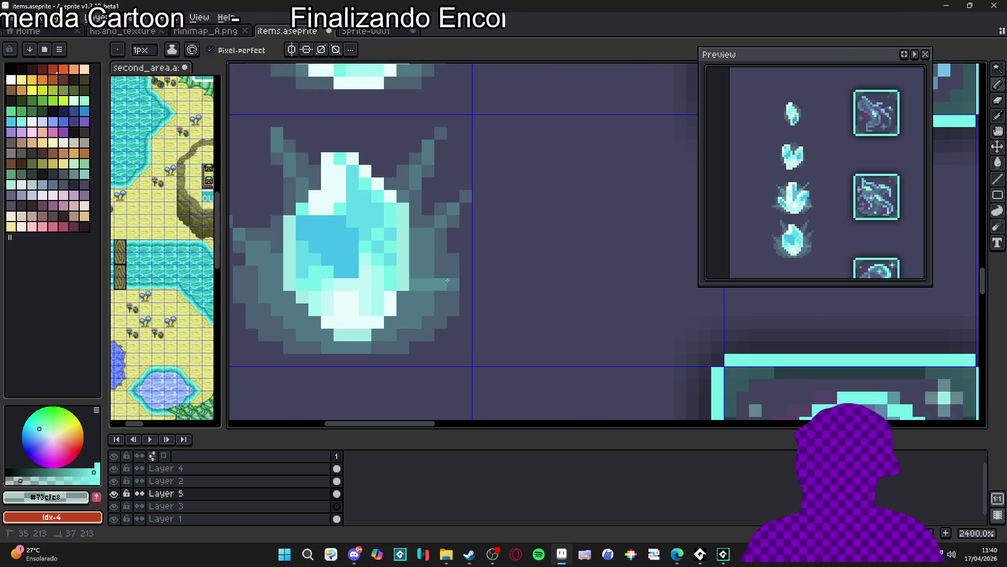
left_click_drag(457, 284, 456, 283)
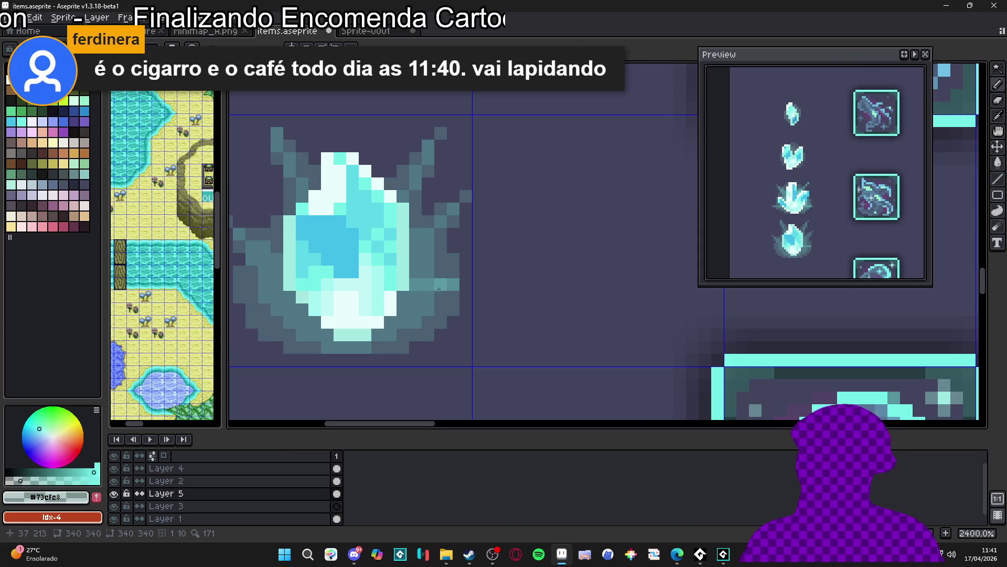
left_click(449, 304)
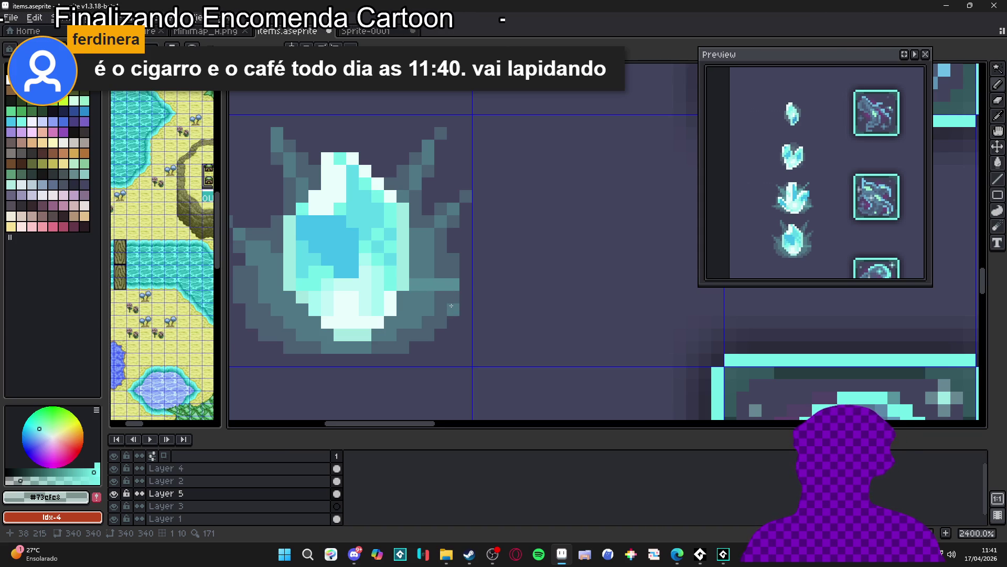
left_click(466, 284)
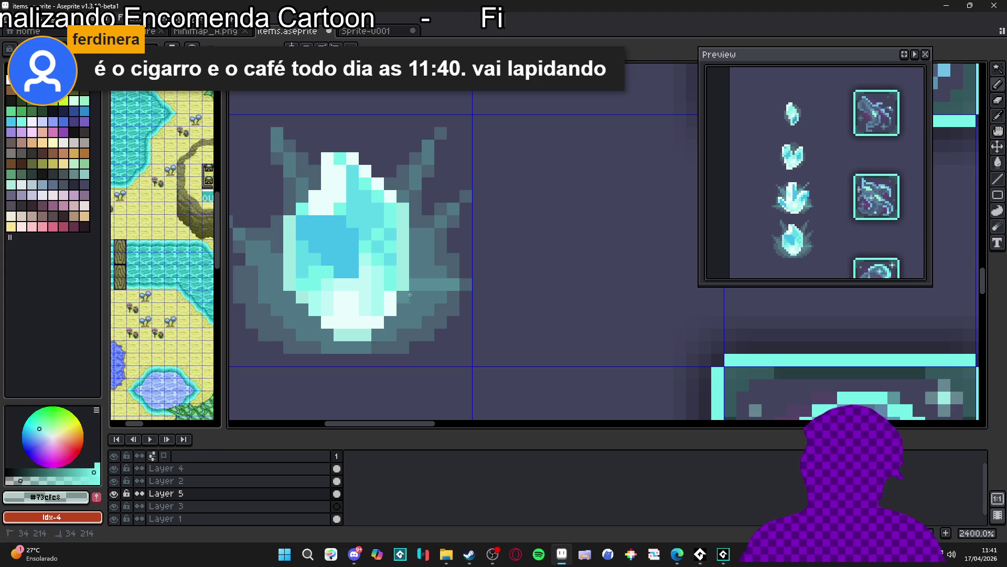
scroll(415, 274, "left", 5)
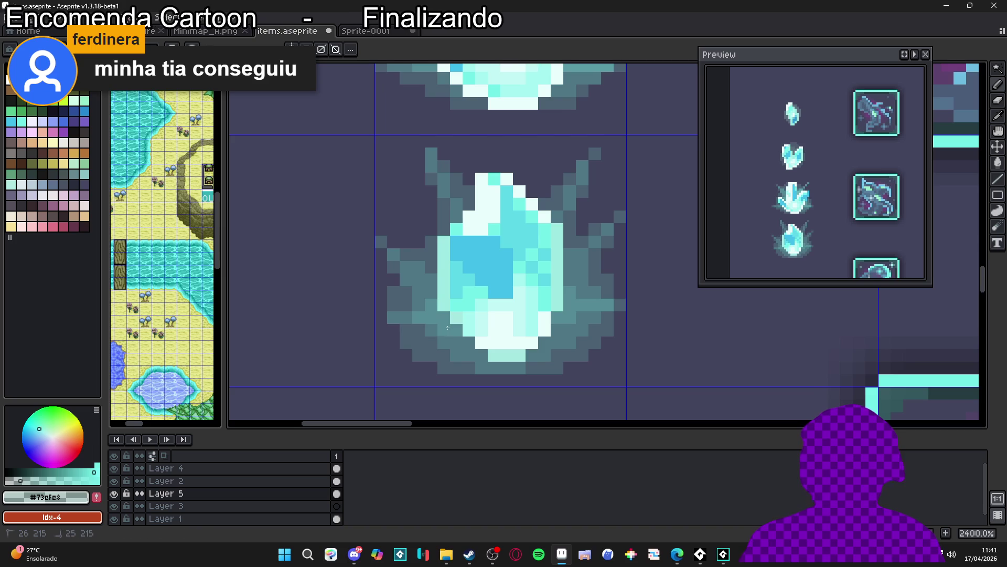
scroll(394, 324, "down", 5)
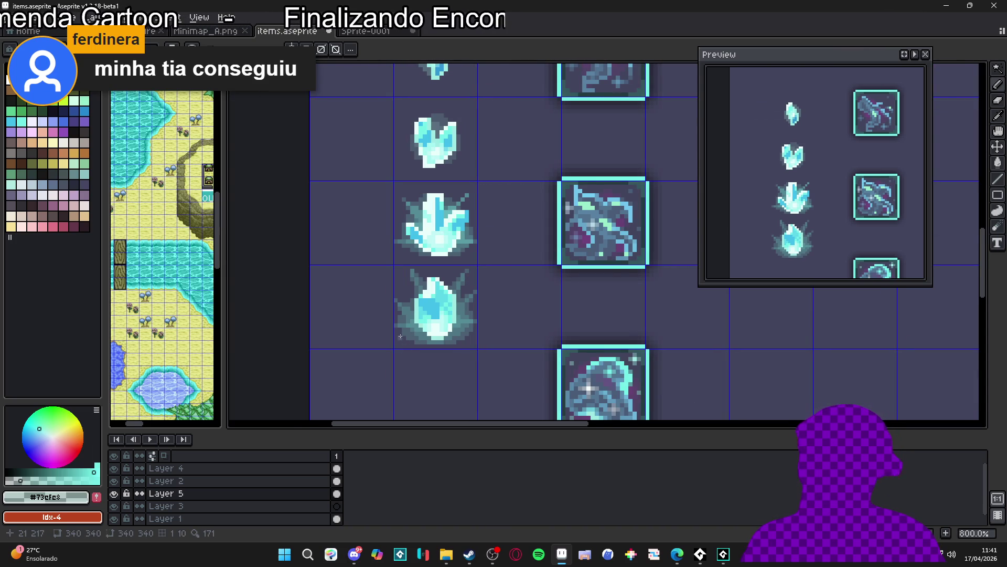
Step: Undo the last pencil stroke on the lower crystal's rim and zoom to review the sprite
scroll(404, 317, "up", 4)
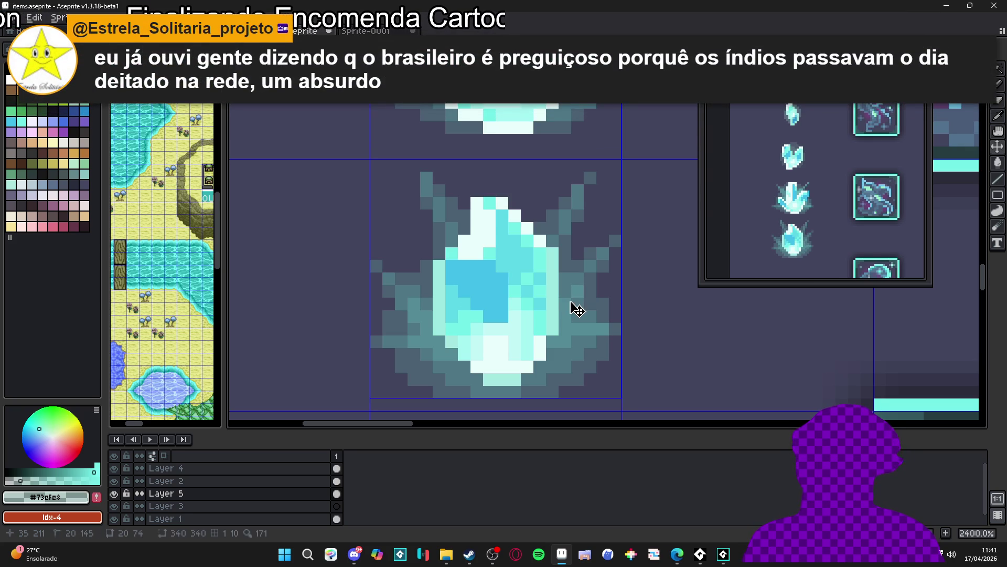
key("ctrl+z")
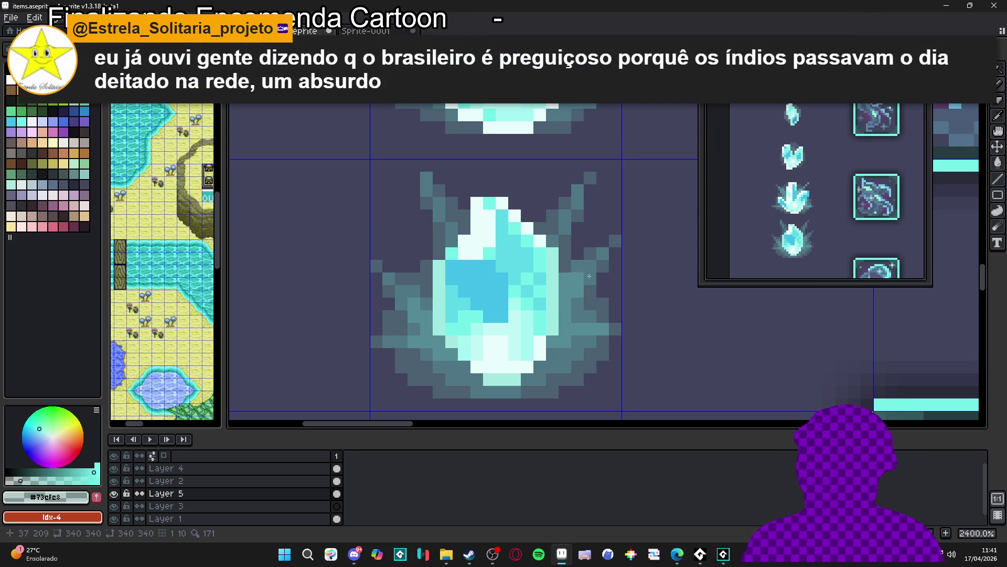
scroll(570, 287, "down", 5)
scroll(559, 320, "up", 3)
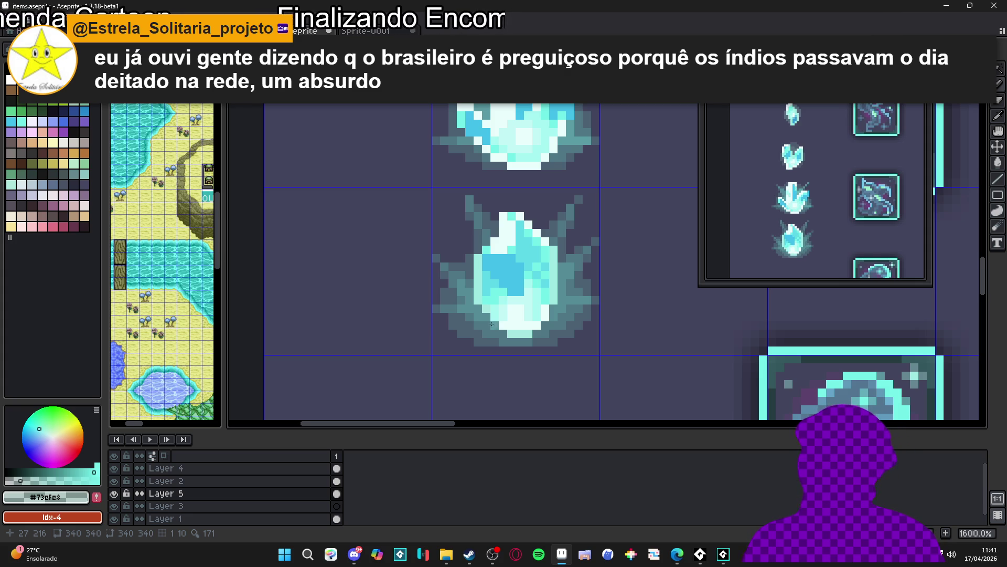
scroll(445, 293, "down", 2)
scroll(461, 252, "up", 4)
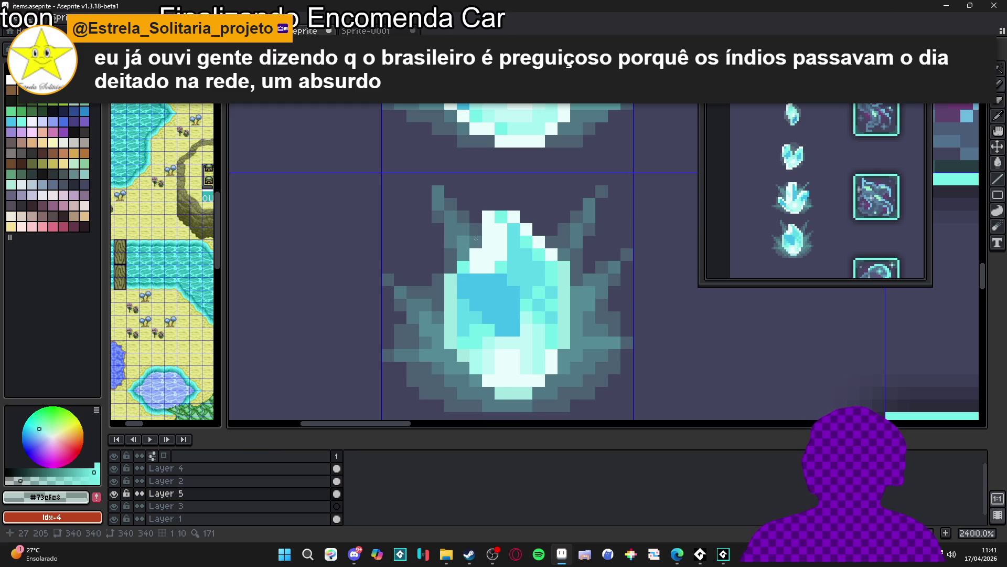
scroll(475, 239, "down", 7)
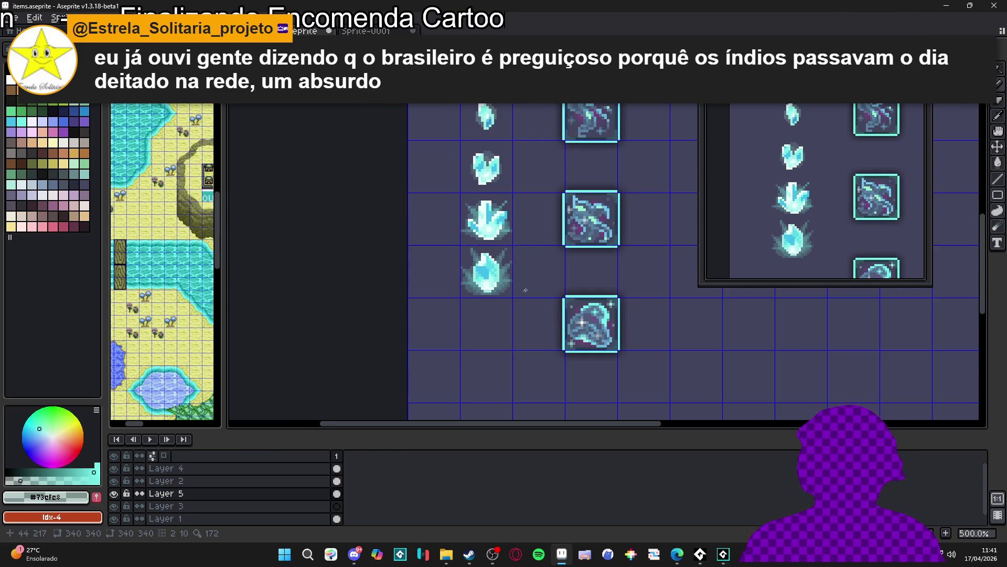
scroll(493, 283, "up", 4)
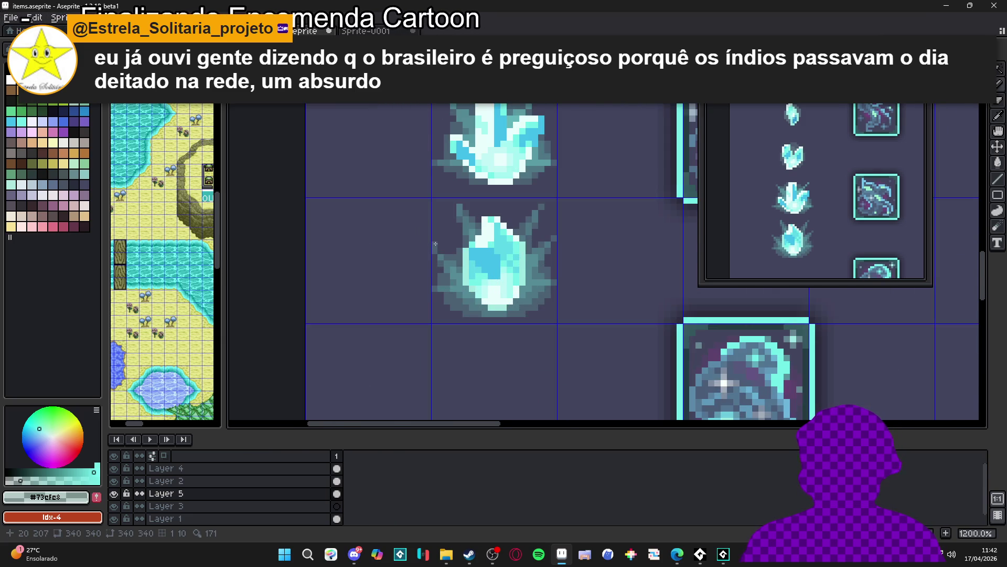
scroll(435, 244, "up", 1)
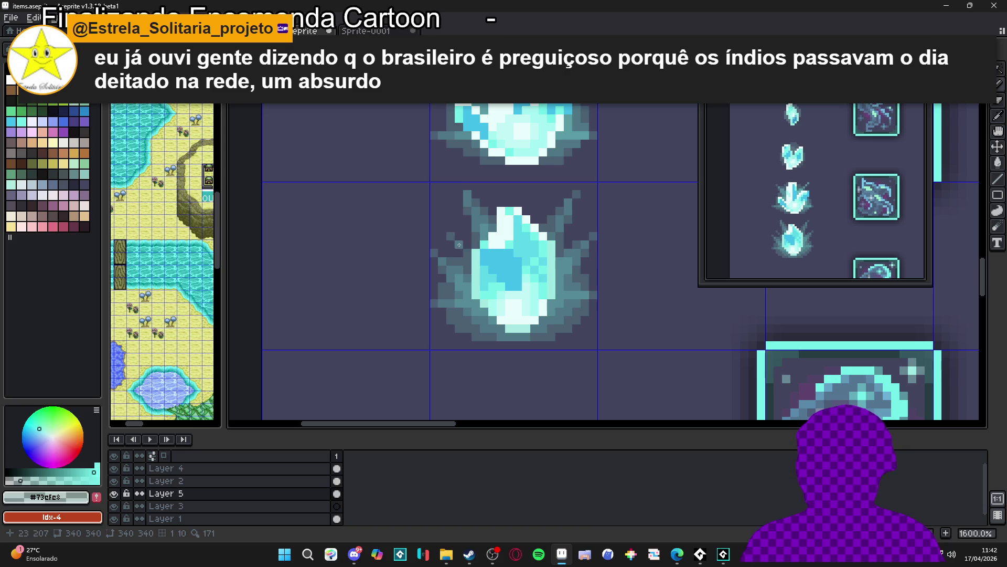
left_click(471, 263)
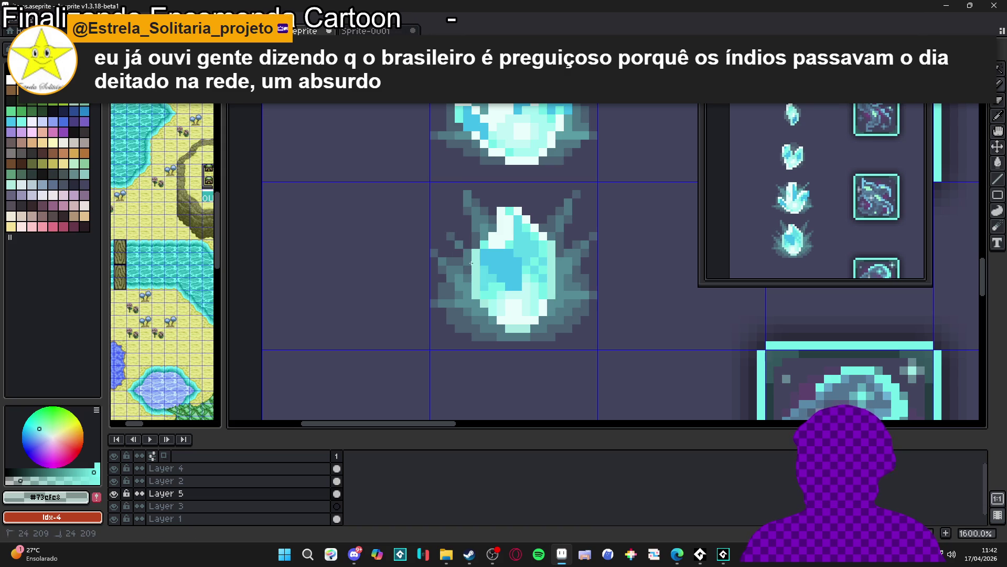
scroll(547, 279, "down", 3)
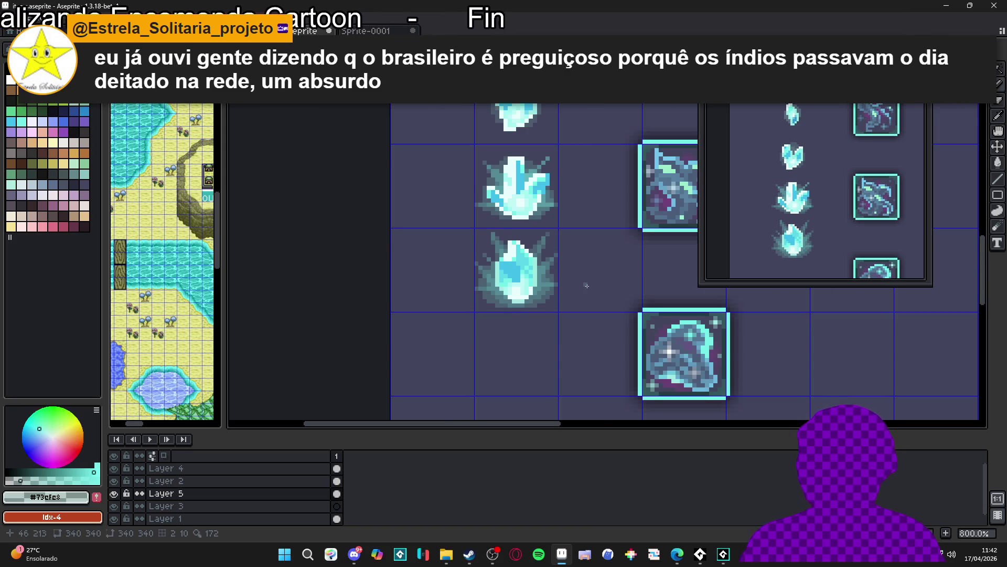
scroll(586, 286, "down", 2)
key("ctrl+z")
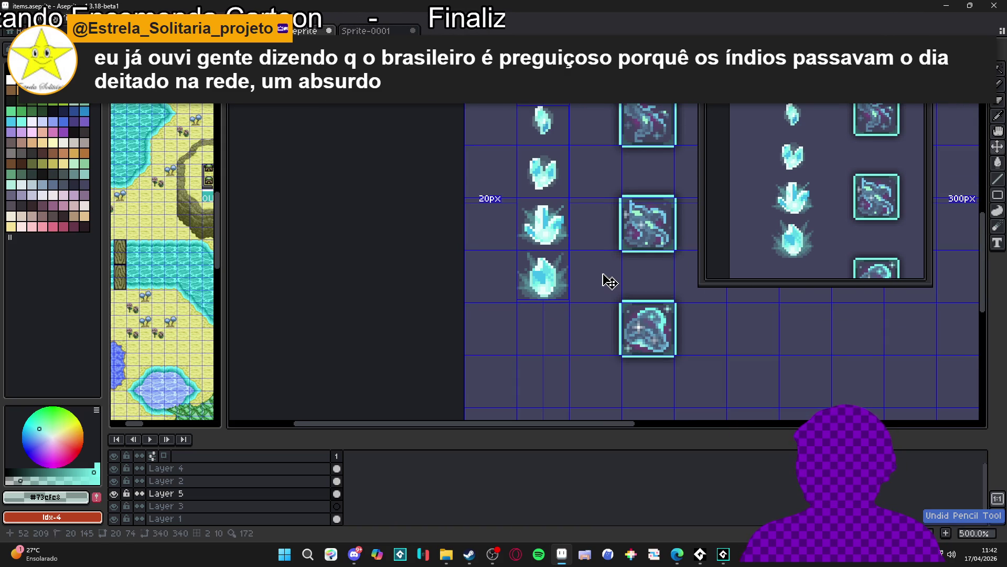
scroll(604, 275, "up", 5)
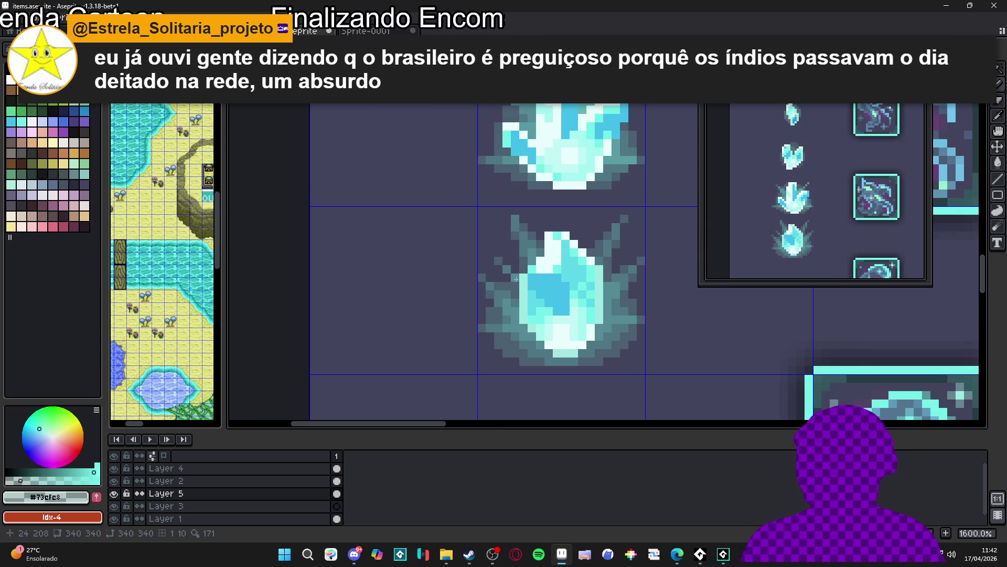
scroll(516, 283, "down", 4)
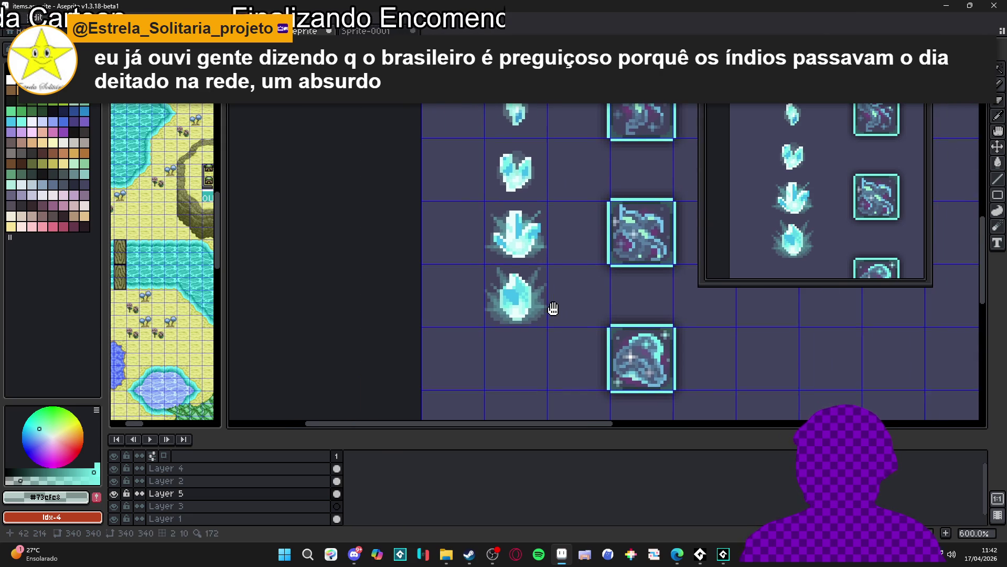
scroll(569, 304, "down", 1)
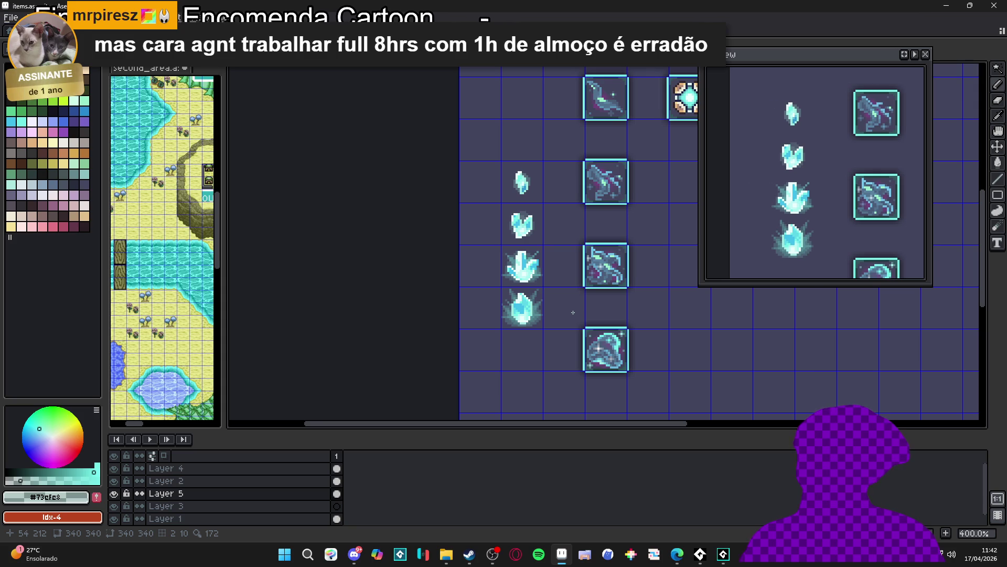
scroll(573, 312, "down", 1)
scroll(531, 323, "up", 2)
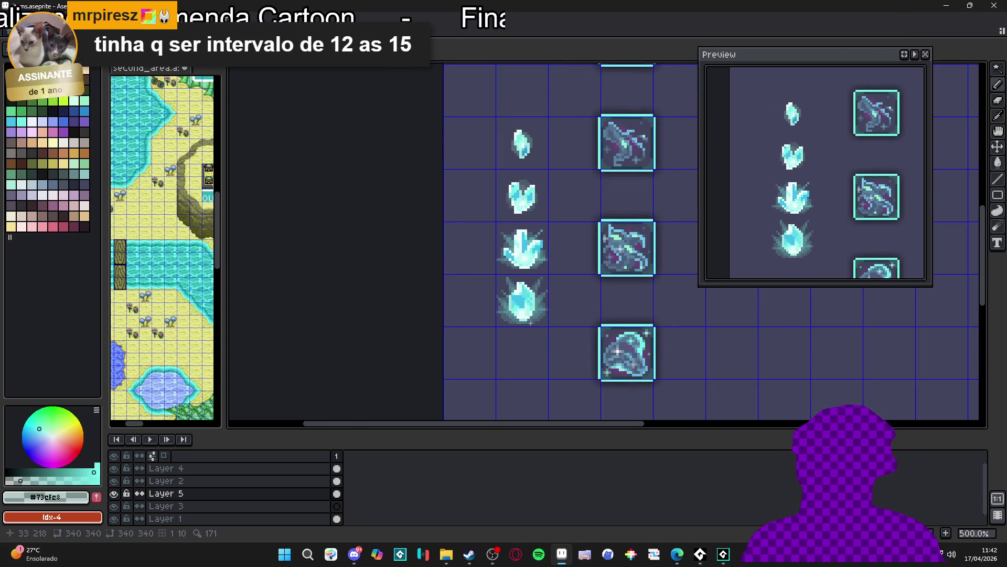
scroll(525, 324, "up", 4)
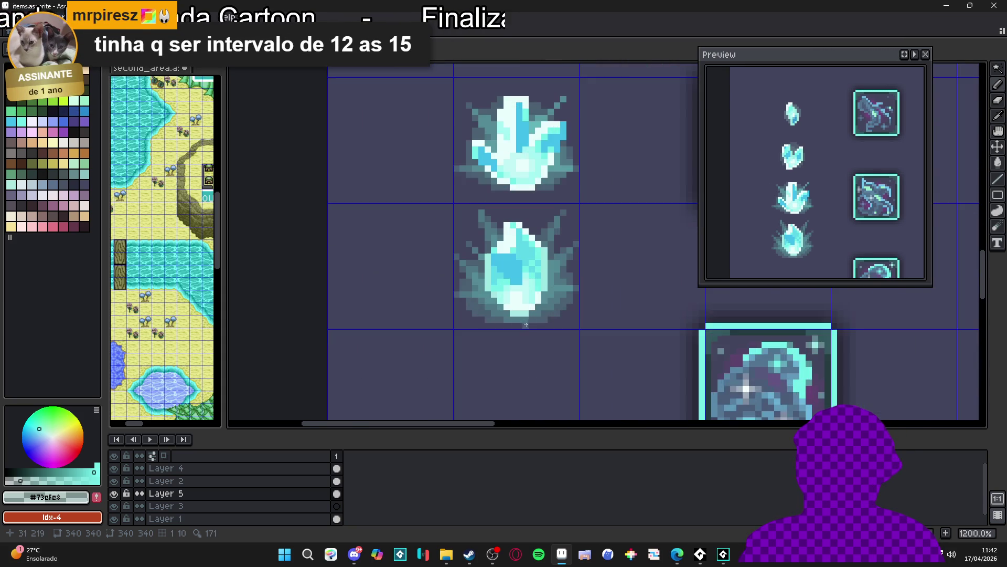
scroll(494, 325, "down", 3)
scroll(495, 325, "up", 4)
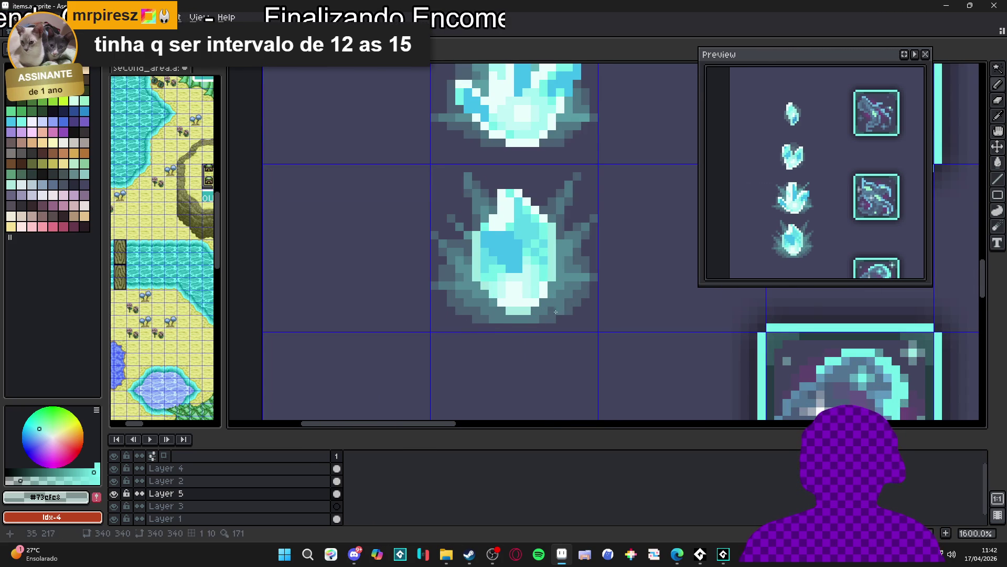
scroll(582, 288, "down", 4)
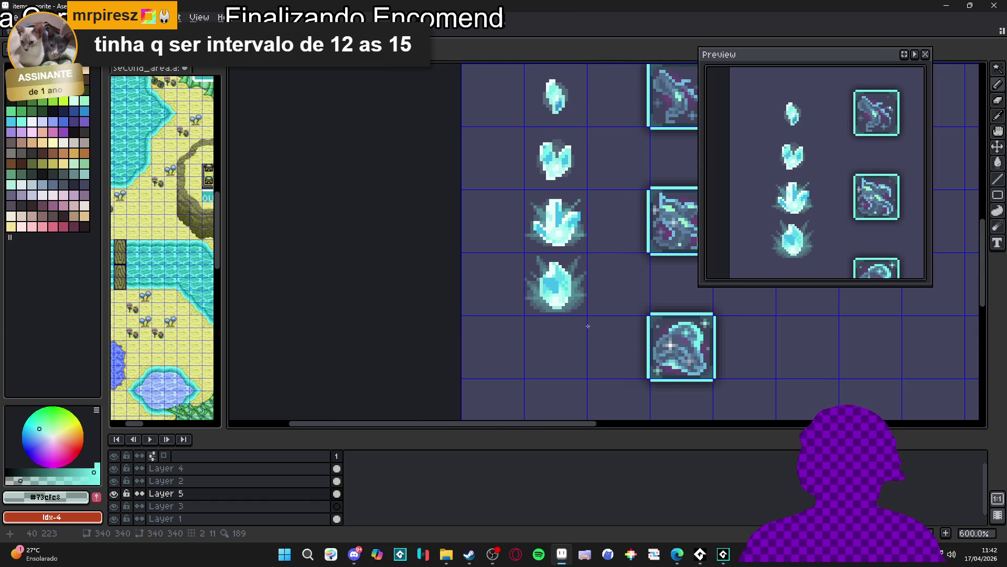
scroll(539, 323, "down", 1)
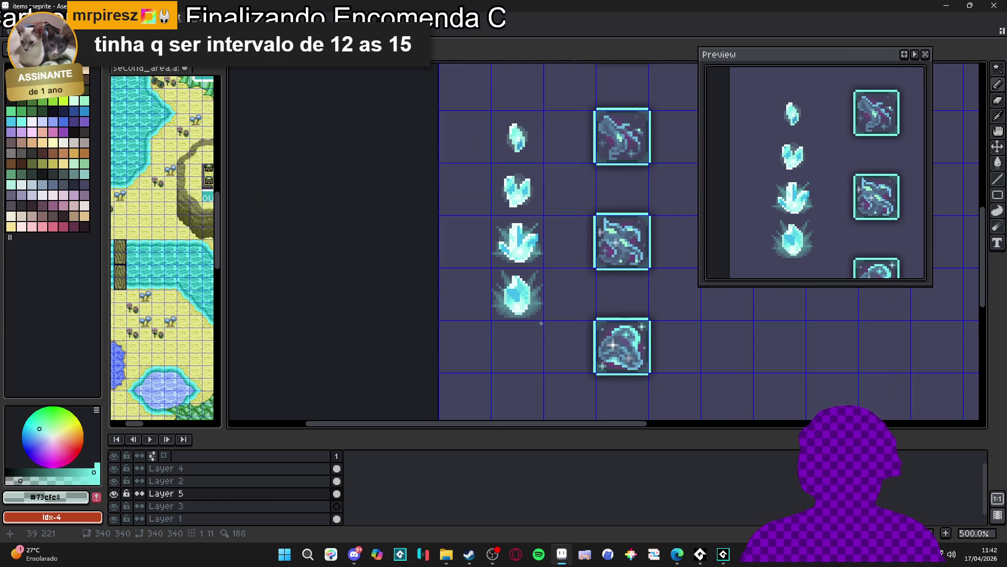
scroll(535, 323, "up", 7)
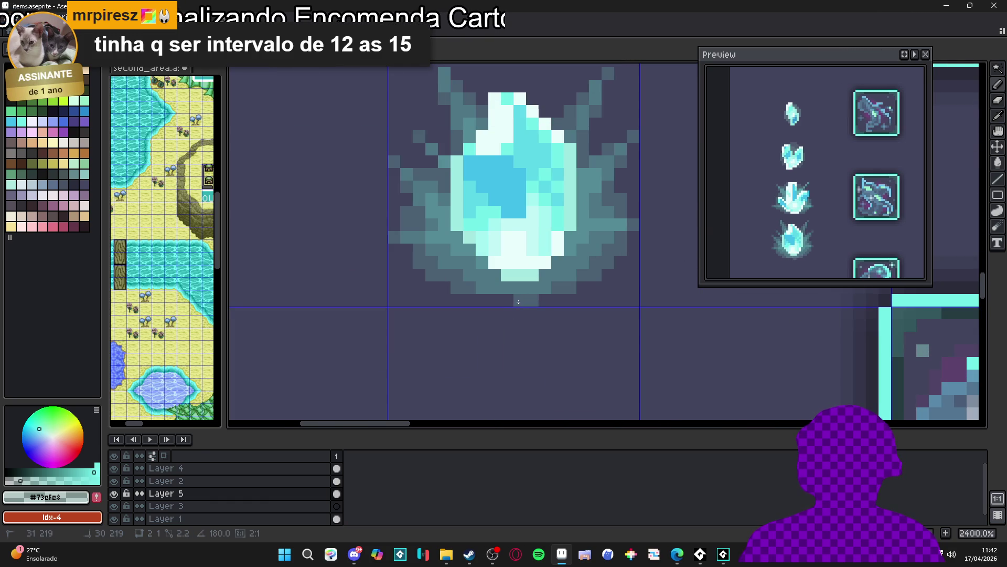
scroll(524, 320, "down", 6)
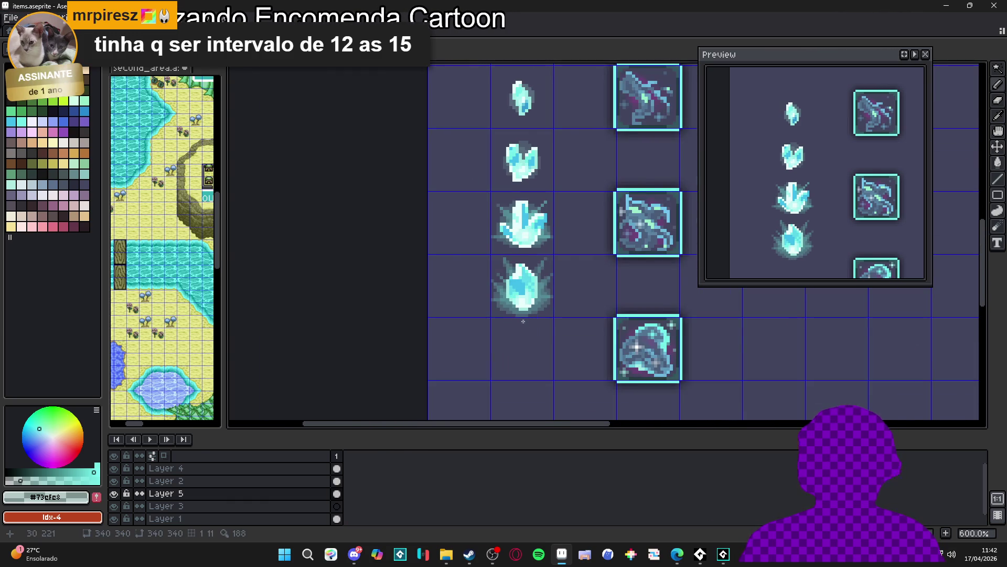
scroll(538, 320, "up", 4)
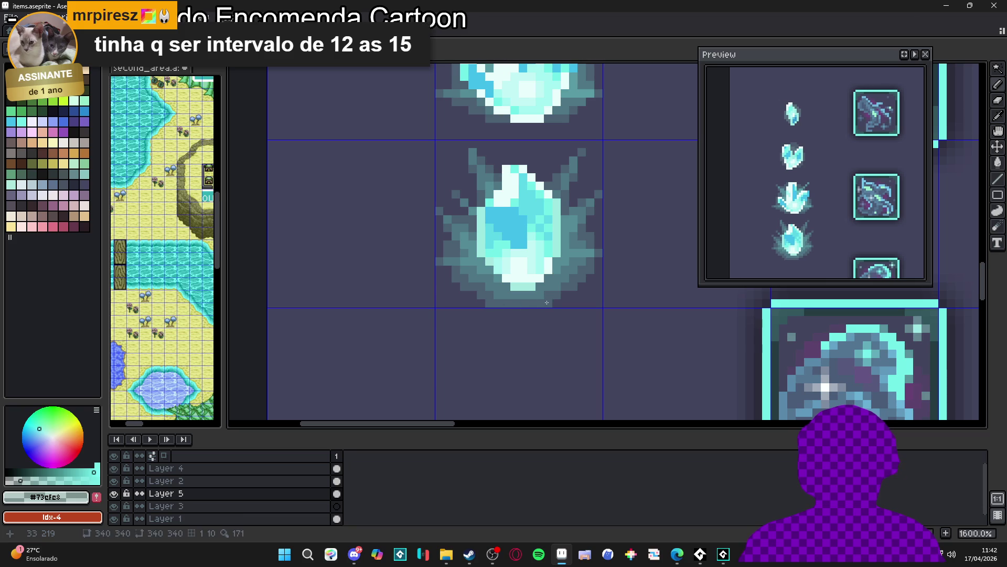
scroll(522, 319, "down", 5)
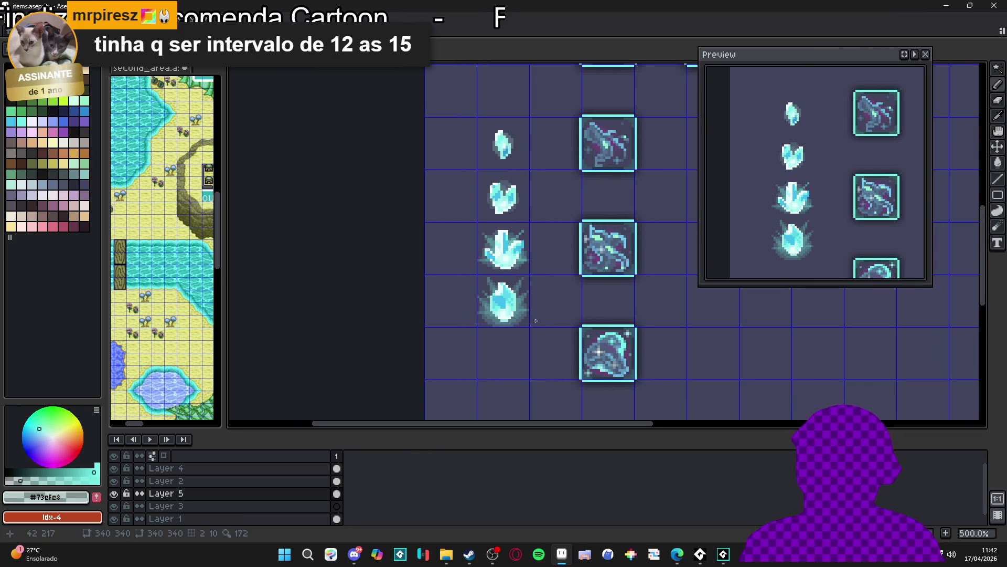
scroll(525, 313, "up", 5)
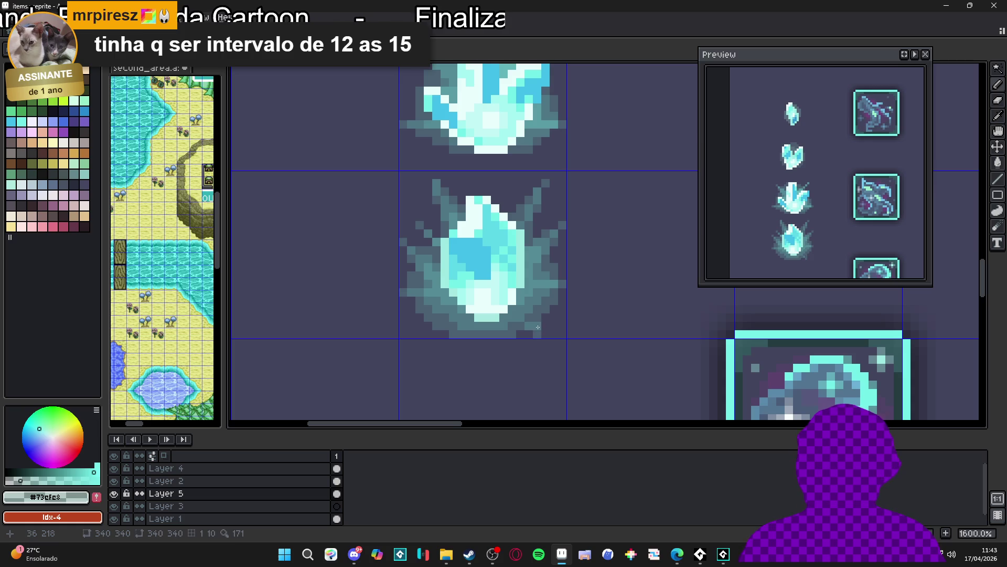
scroll(534, 332, "down", 4)
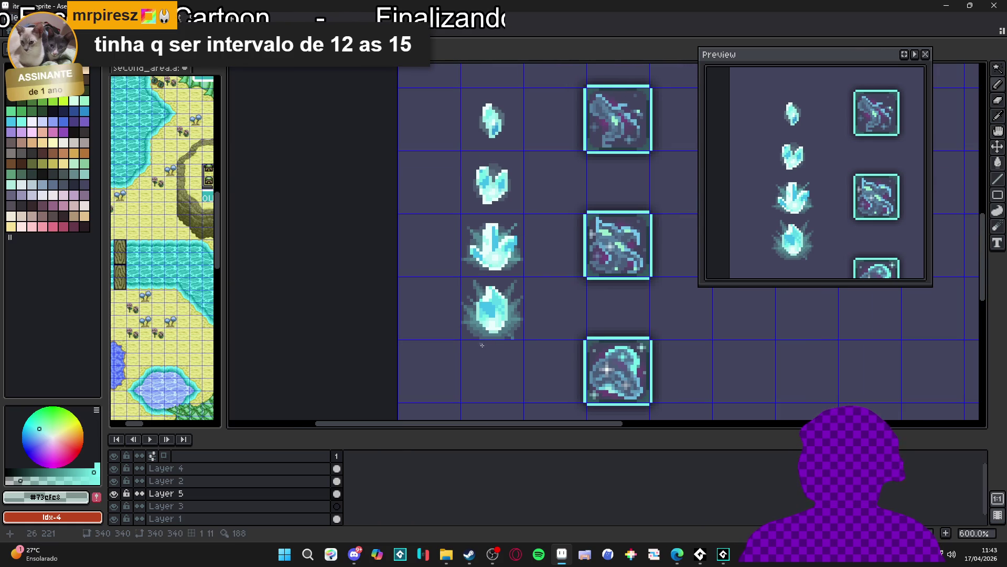
scroll(500, 348, "down", 1)
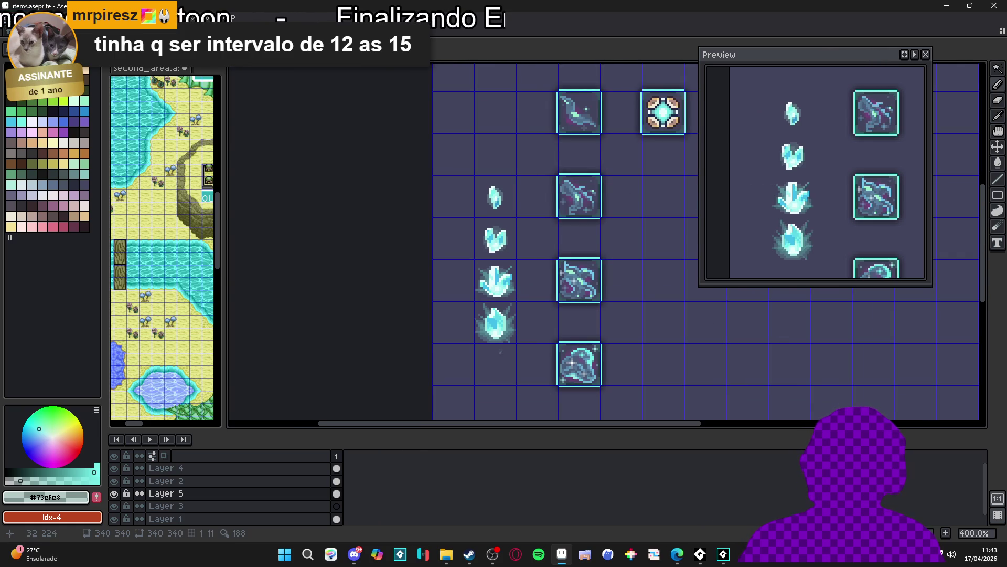
scroll(577, 338, "up", 9)
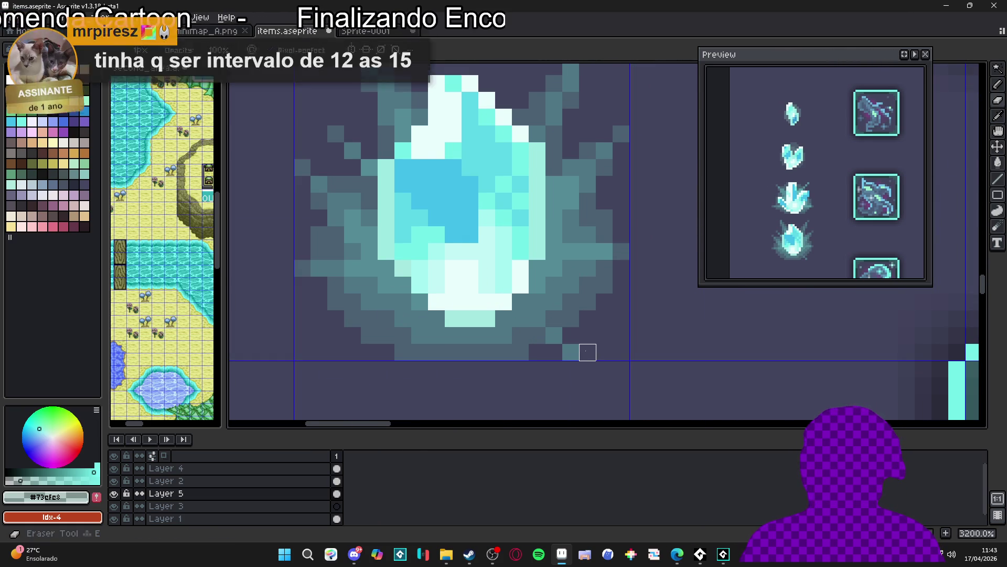
Step: Undo the latest pencil stroke on the fourth crystal, zooming out and back in to check
scroll(584, 351, "down", 7)
scroll(521, 342, "up", 6)
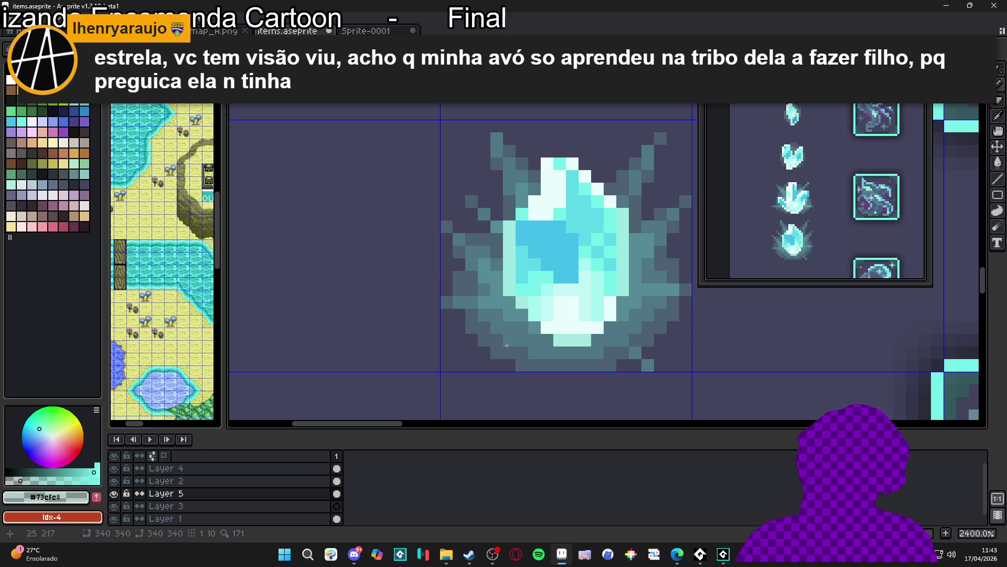
scroll(507, 346, "down", 4)
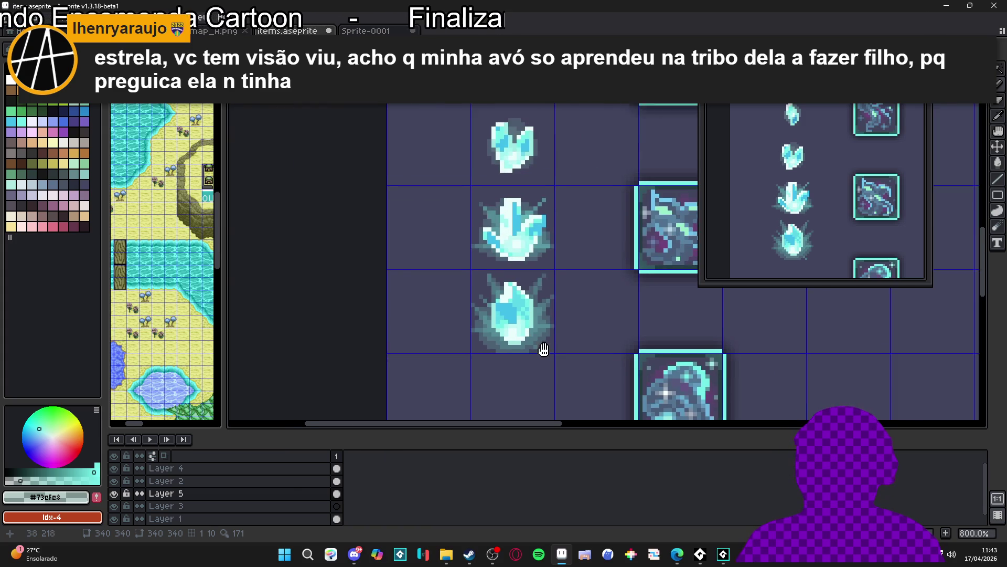
key("ctrl+z")
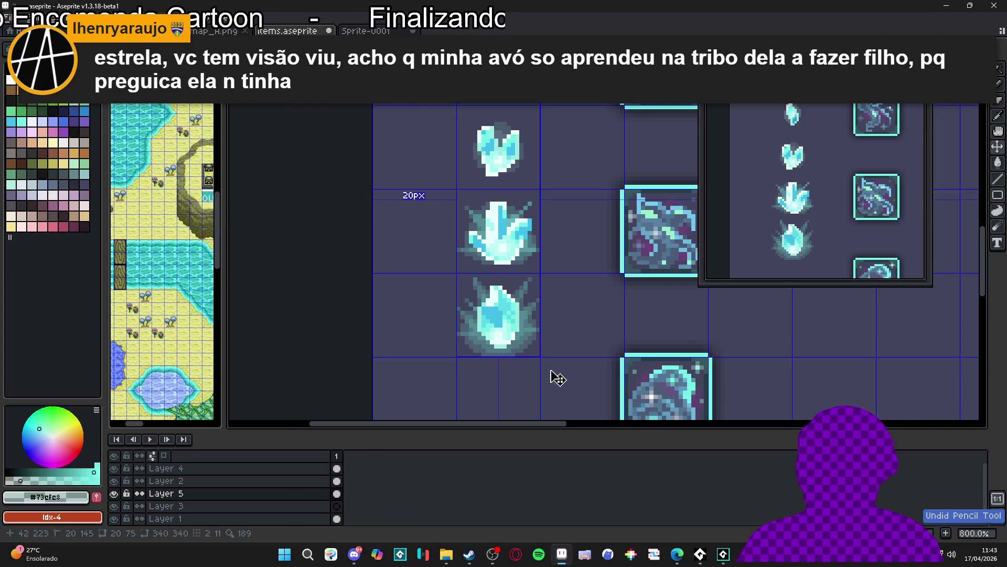
scroll(548, 370, "down", 2)
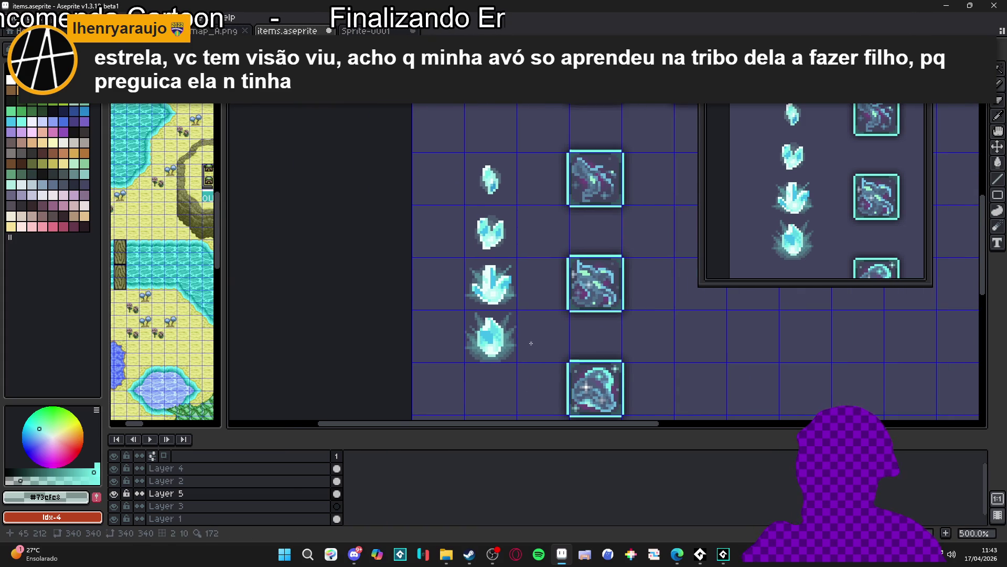
scroll(531, 343, "up", 5)
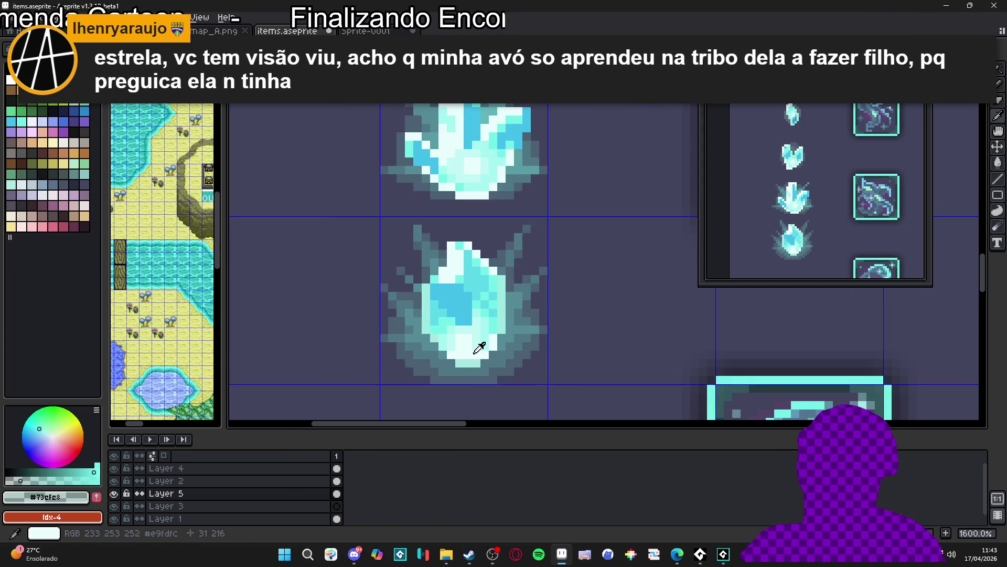
Step: Eyedrop #c9fdfc, then #a5f4f0 from the fourth crystal as the foreground colour
left_click(475, 352, "alt")
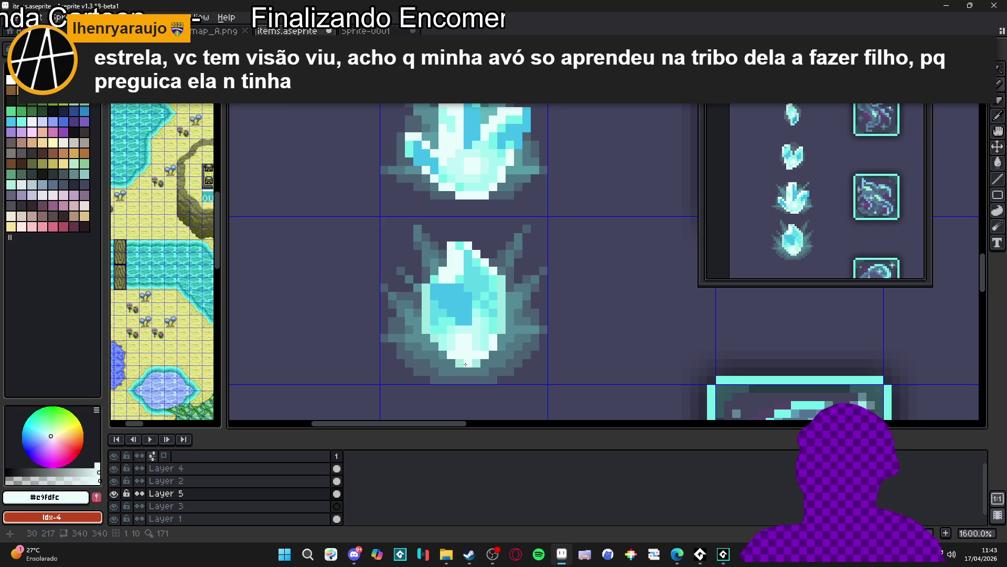
left_click(490, 342, "alt")
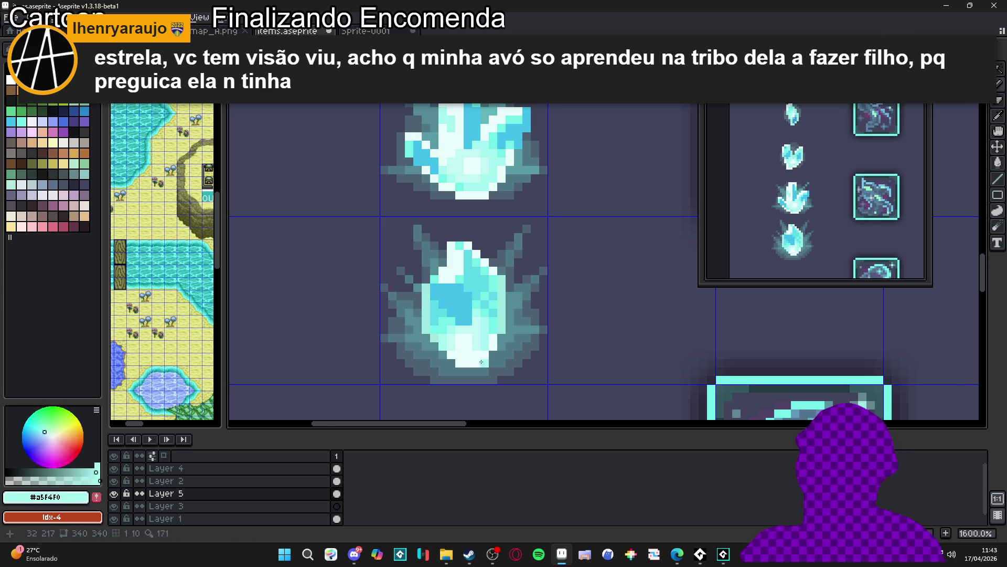
scroll(496, 374, "down", 5)
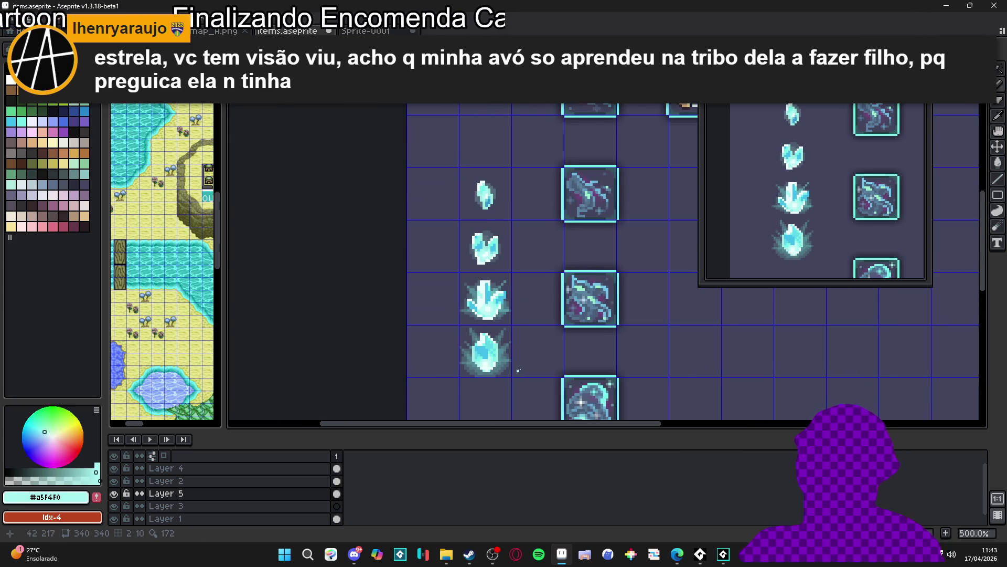
scroll(517, 369, "down", 1)
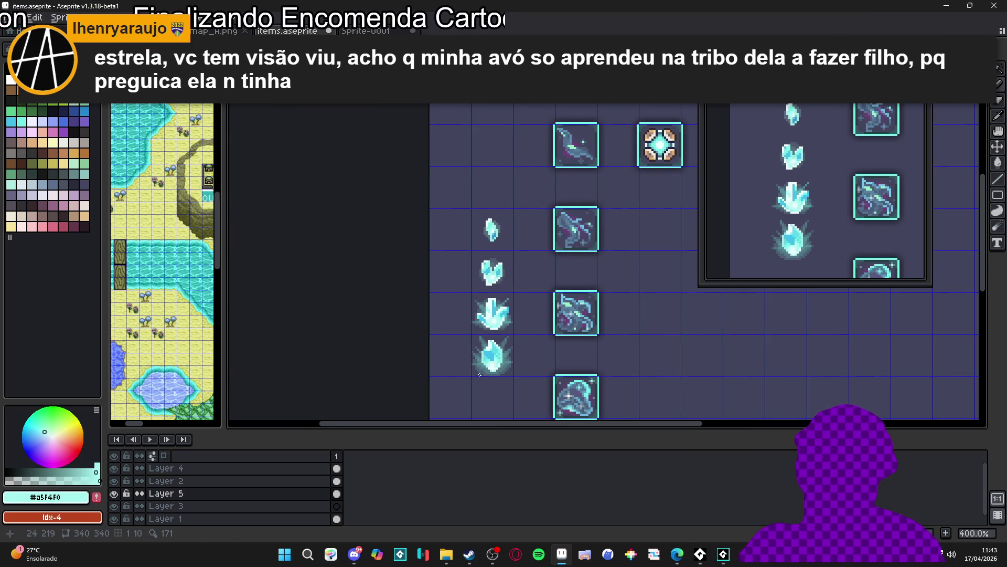
scroll(483, 370, "up", 6)
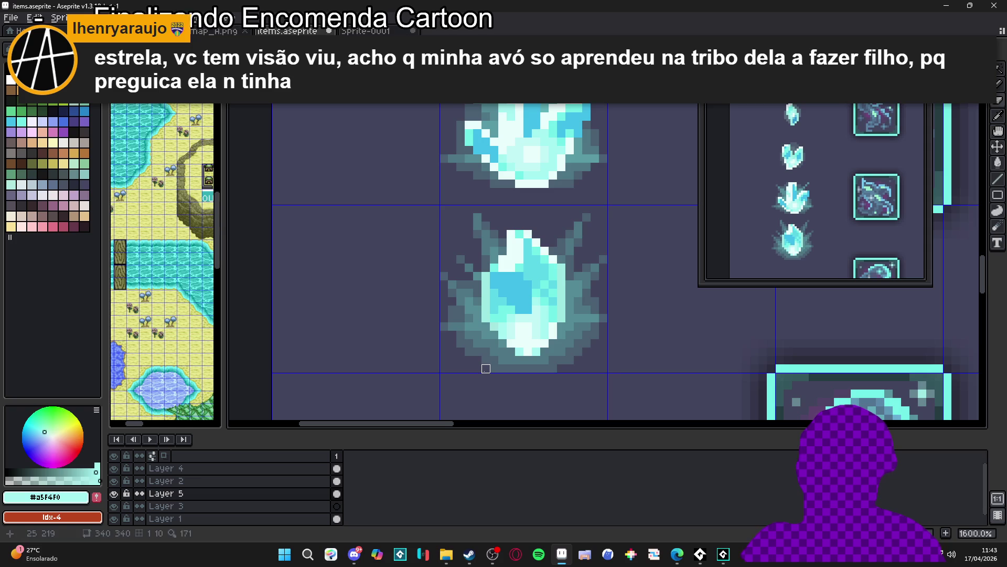
scroll(551, 365, "down", 4)
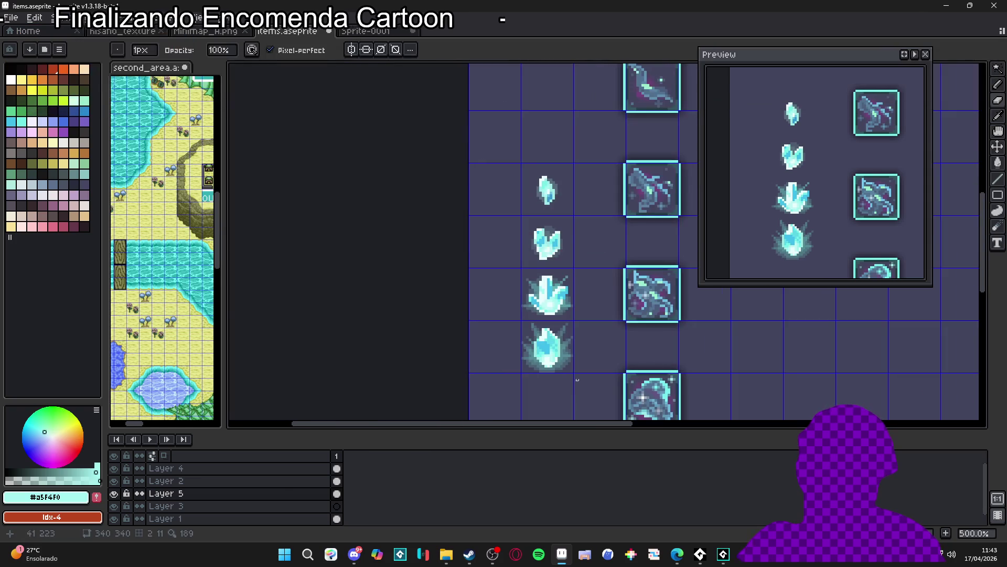
scroll(535, 371, "up", 2)
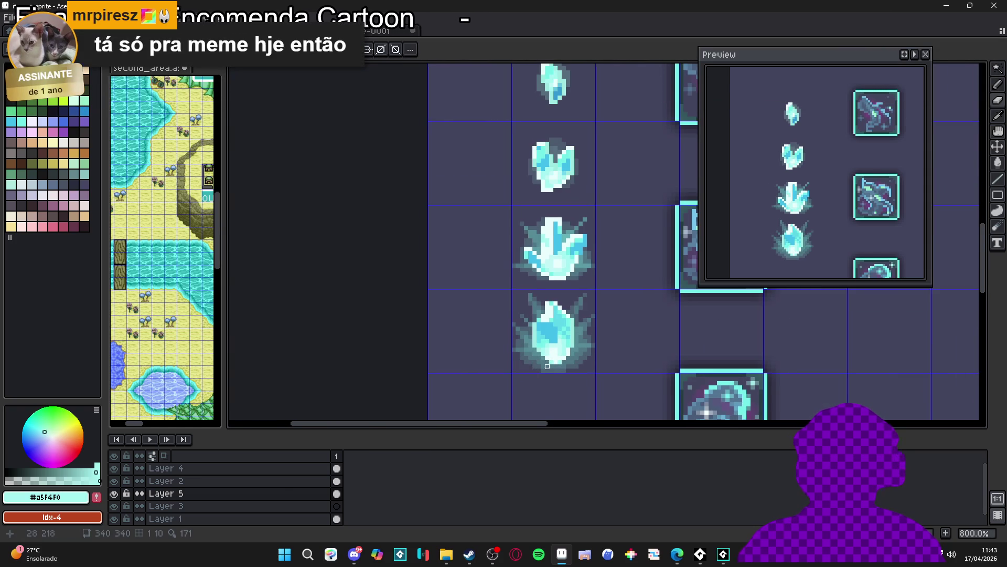
scroll(503, 367, "up", 1)
scroll(508, 366, "up", 4)
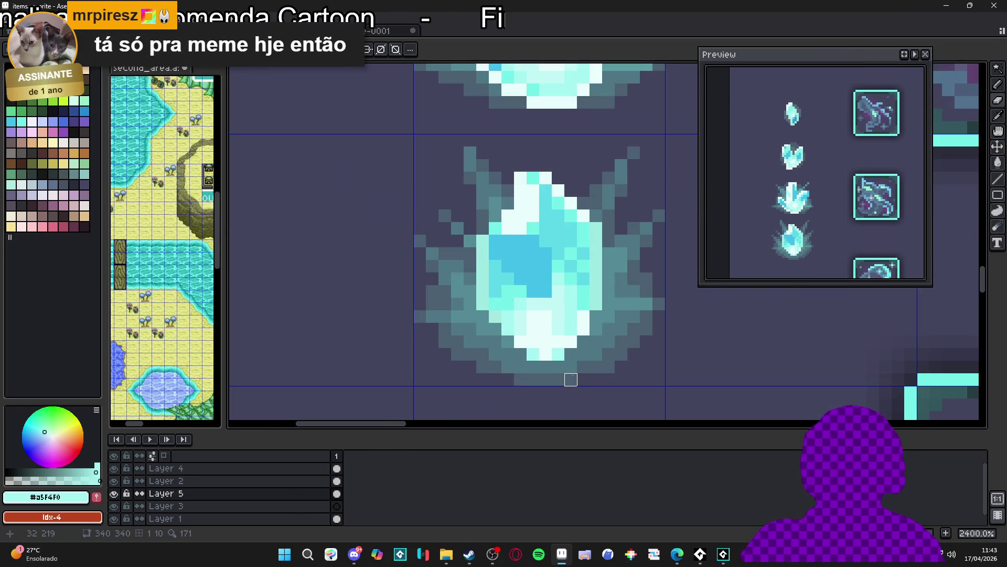
scroll(571, 380, "down", 5)
scroll(524, 336, "up", 1)
scroll(524, 325, "up", 2)
scroll(499, 323, "up", 3)
left_click(469, 322, "alt")
scroll(468, 319, "down", 6)
left_click_drag(468, 319, 469, 312)
scroll(477, 290, "down", 1)
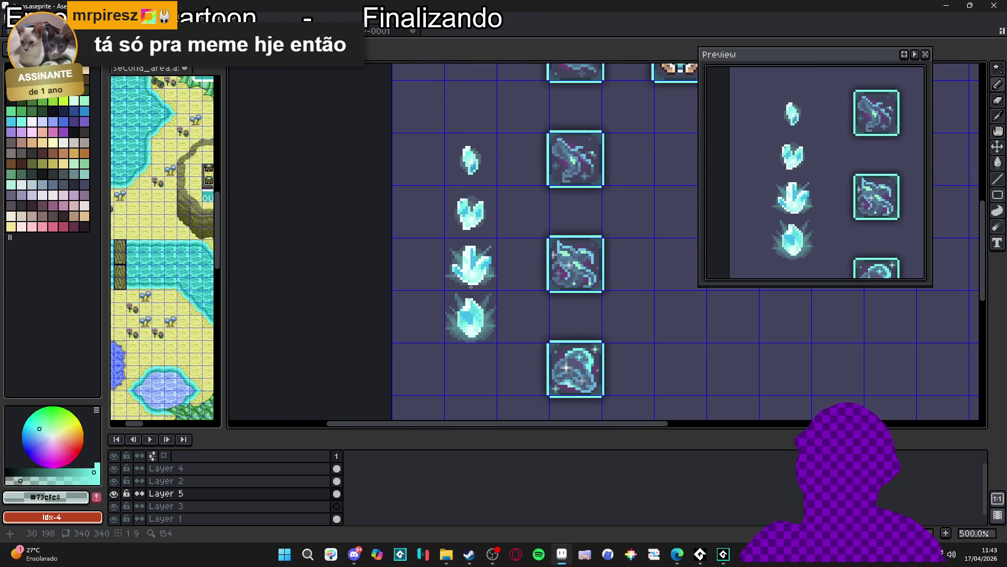
scroll(471, 319, "up", 7)
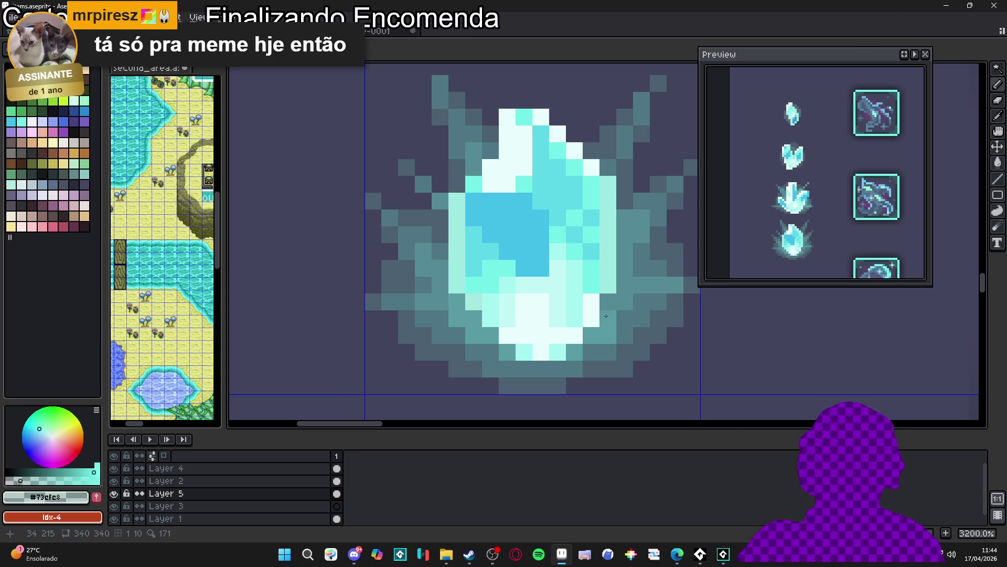
left_click(587, 345)
scroll(570, 352, "down", 2)
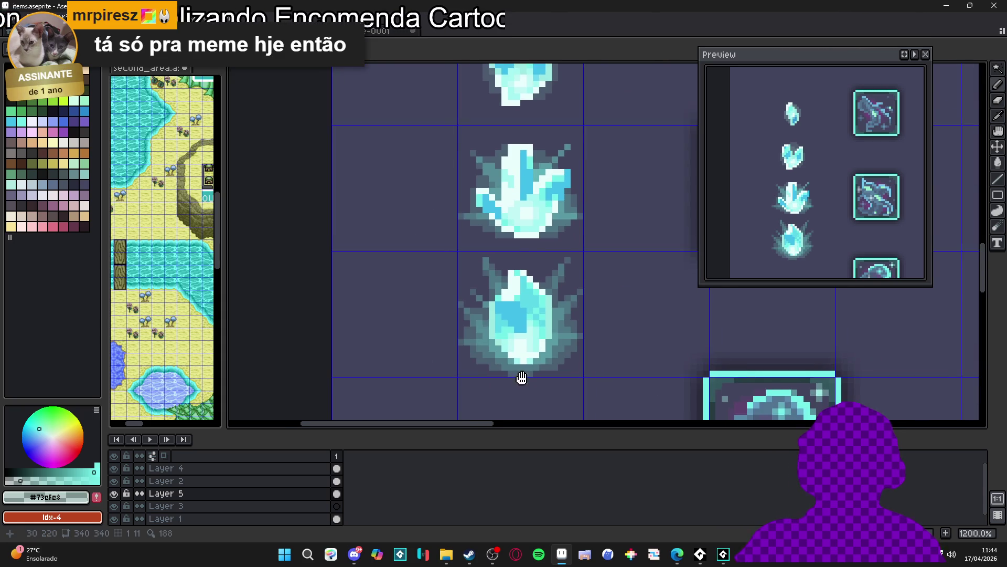
scroll(521, 377, "up", 2)
scroll(505, 358, "down", 5)
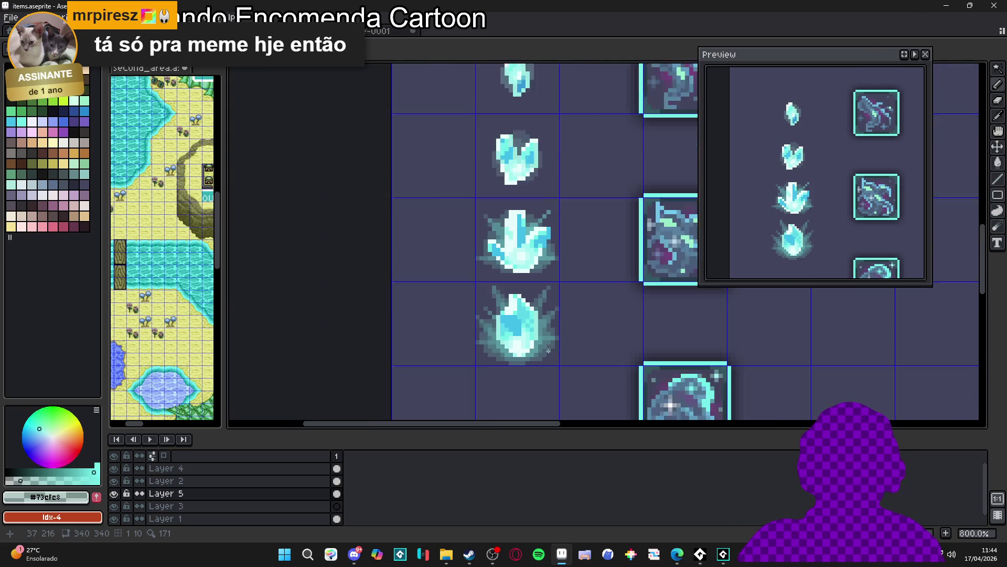
left_click_drag(585, 349, 552, 345)
scroll(552, 345, "down", 1)
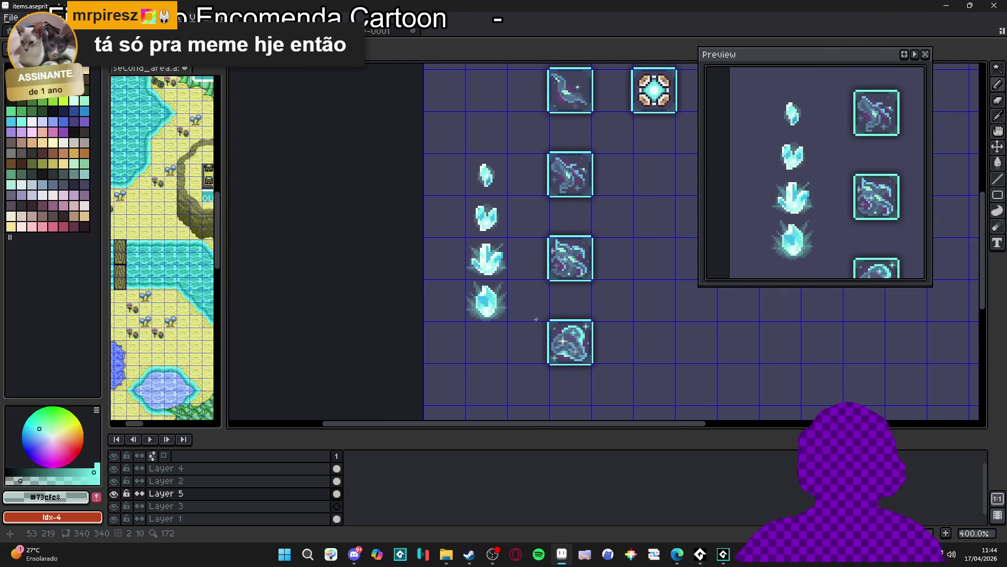
scroll(548, 317, "down", 1)
left_click_drag(547, 318, 530, 301)
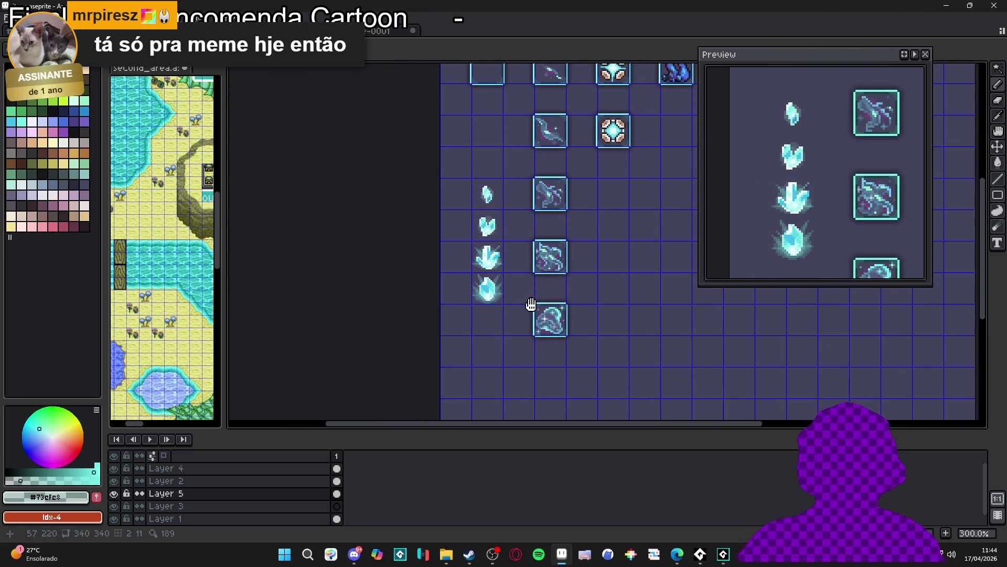
scroll(509, 304, "down", 1)
scroll(509, 304, "up", 1)
scroll(506, 307, "up", 3)
scroll(516, 304, "down", 2)
left_click_drag(519, 303, 506, 292)
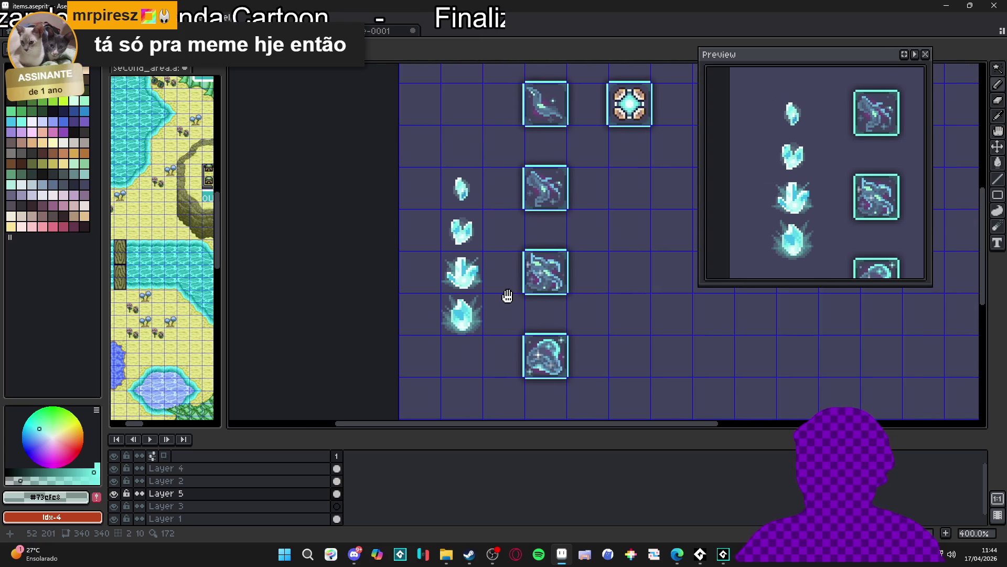
scroll(506, 292, "down", 1)
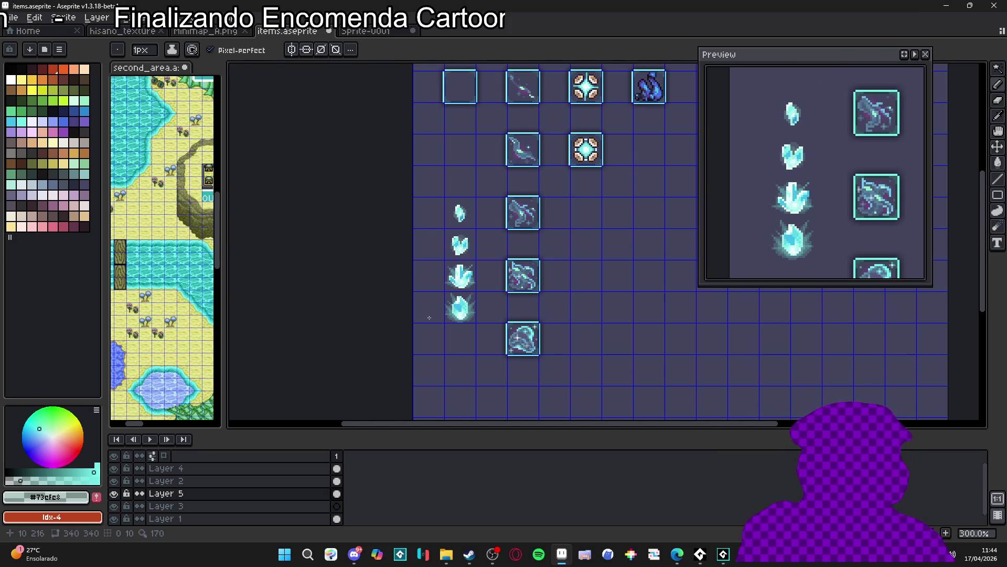
Step: Zoom in on the crystal column and switch between the Move and Rectangular Marquee tools
scroll(461, 312, "up", 7)
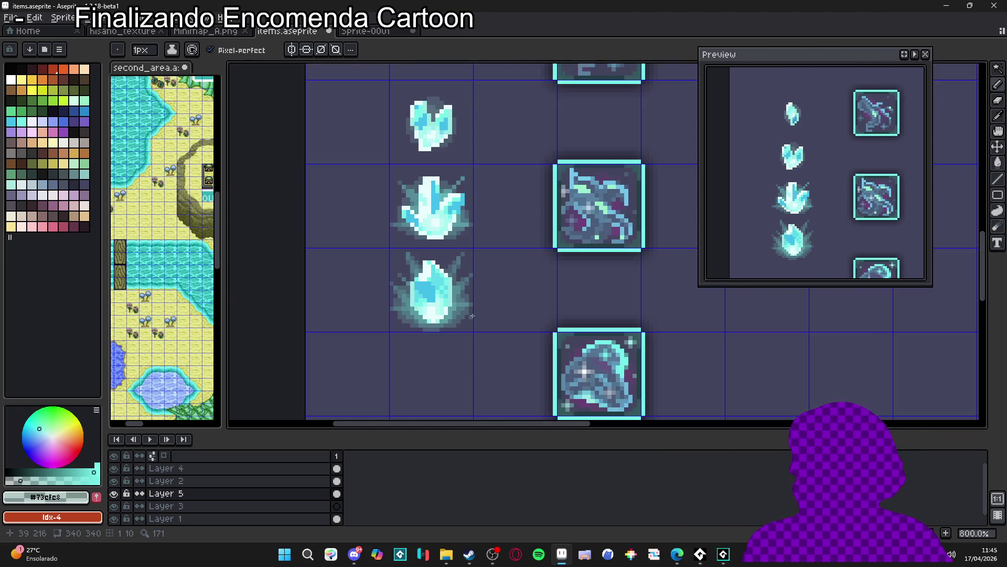
key("v")
scroll(438, 288, "down", 3)
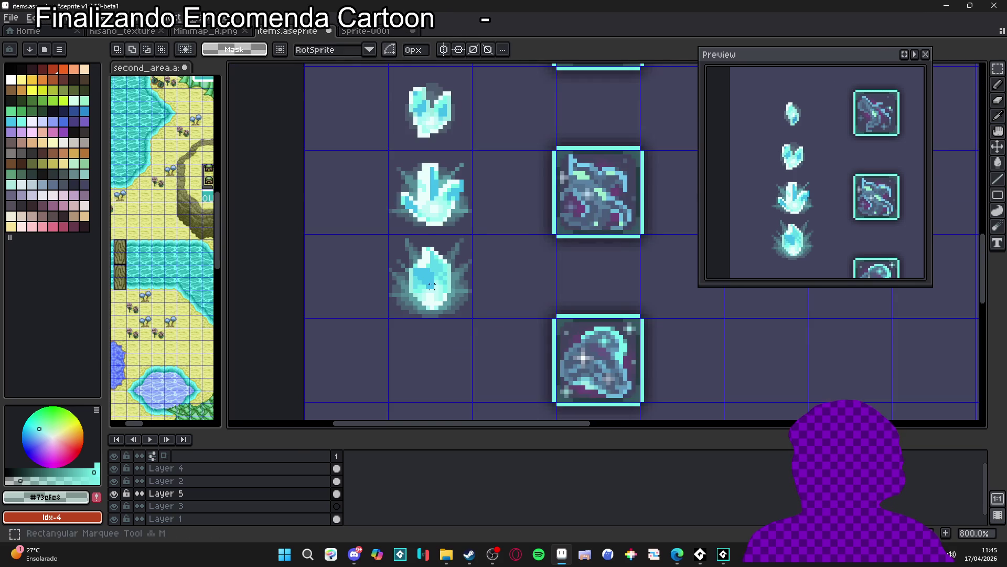
key("m")
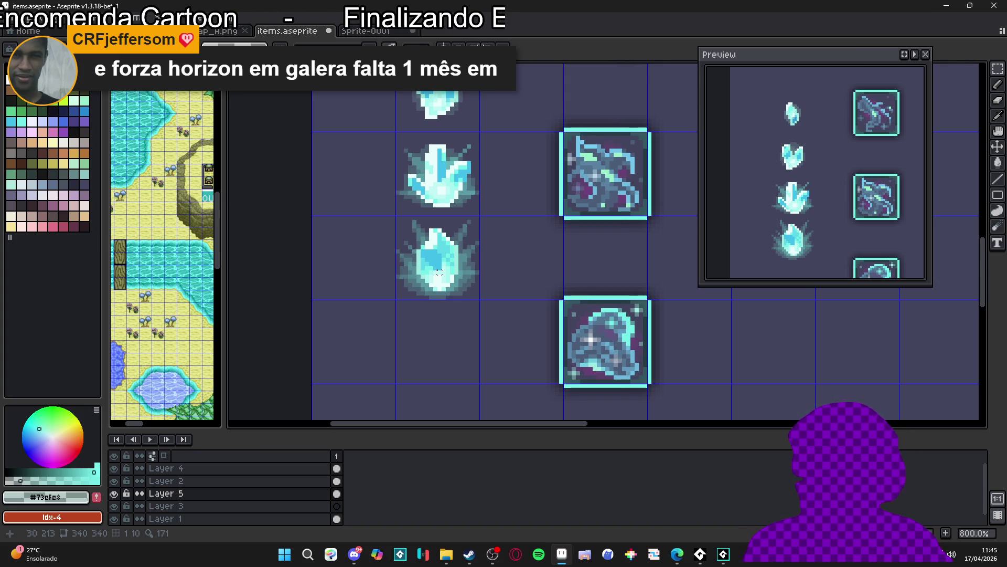
scroll(439, 272, "up", 2)
scroll(442, 287, "up", 2)
scroll(442, 288, "down", 3)
scroll(449, 252, "up", 13)
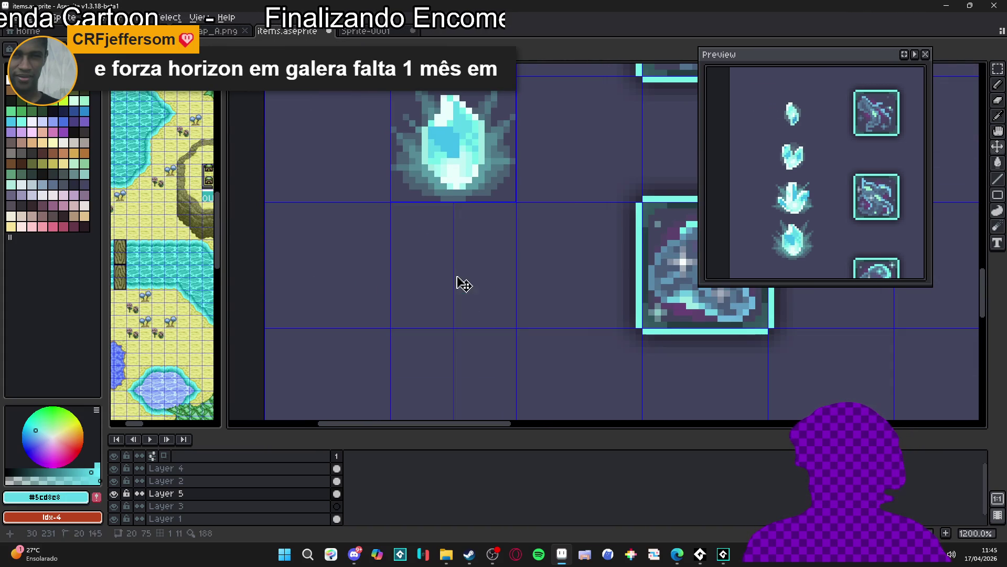
Step: Stamp a 14-px #5cd8e8 cyan circle below the glowing crystal
left_click(452, 269)
scroll(477, 331, "down", 5)
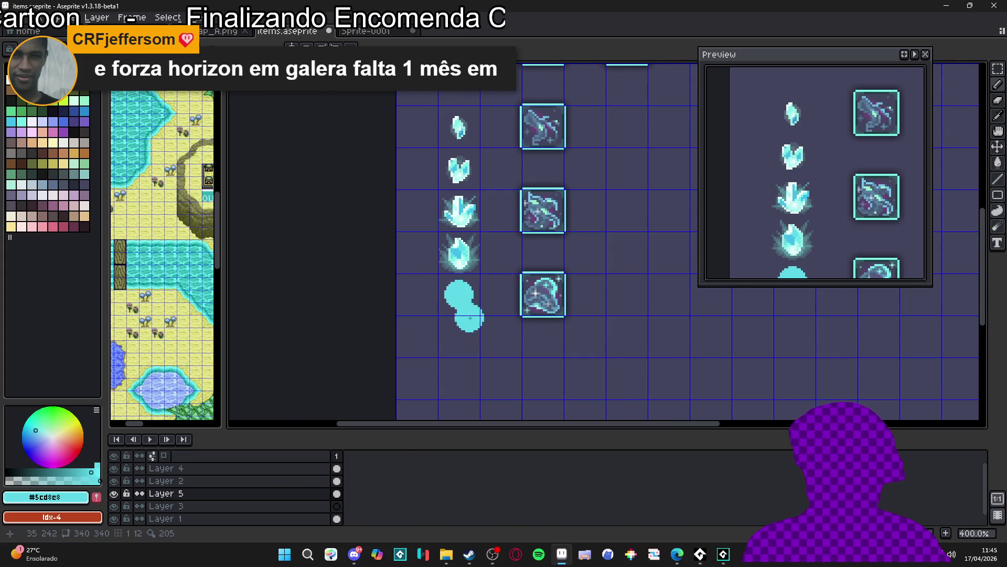
scroll(502, 321, "down", 1)
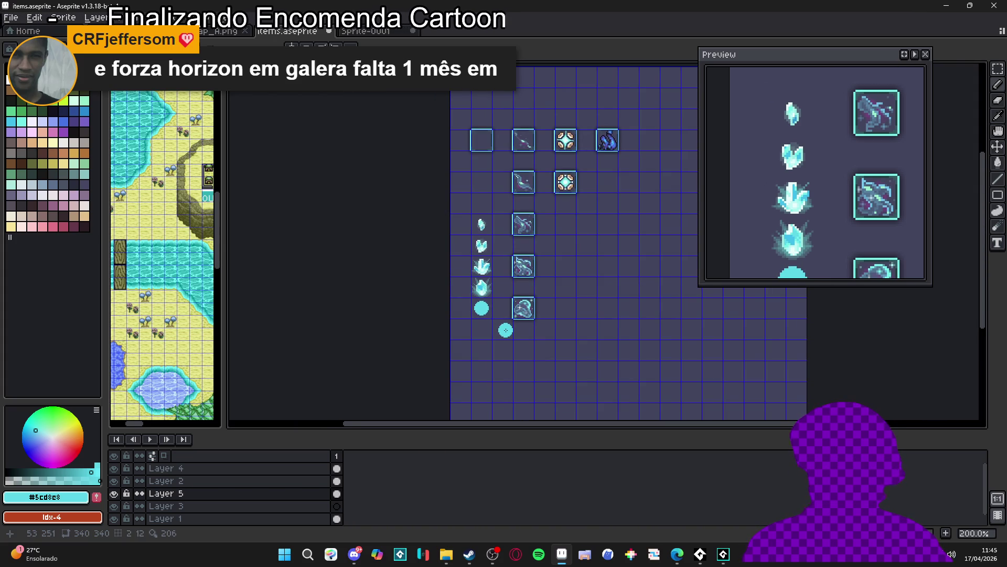
scroll(506, 330, "up", 1)
scroll(506, 330, "down", 1)
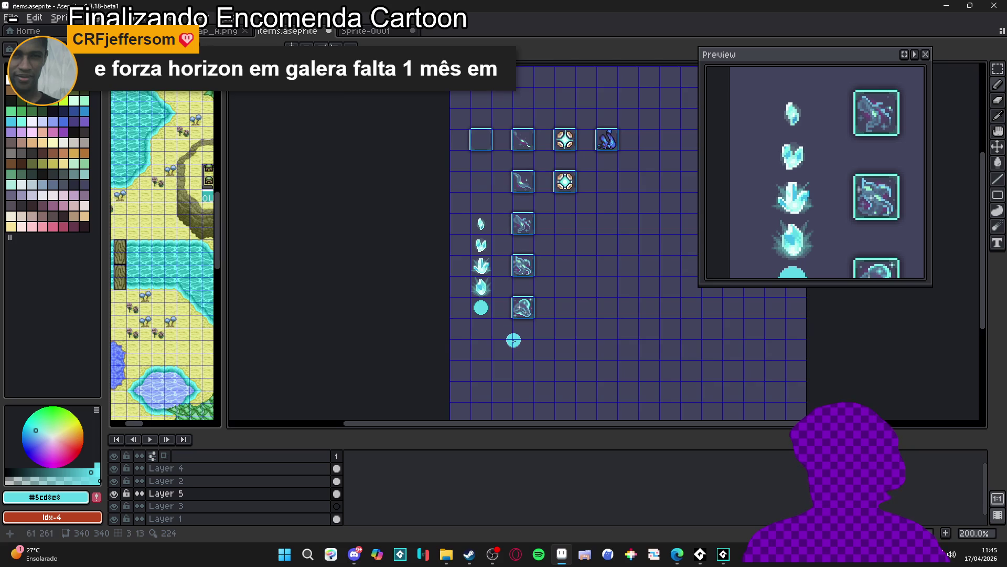
scroll(492, 346, "up", 1)
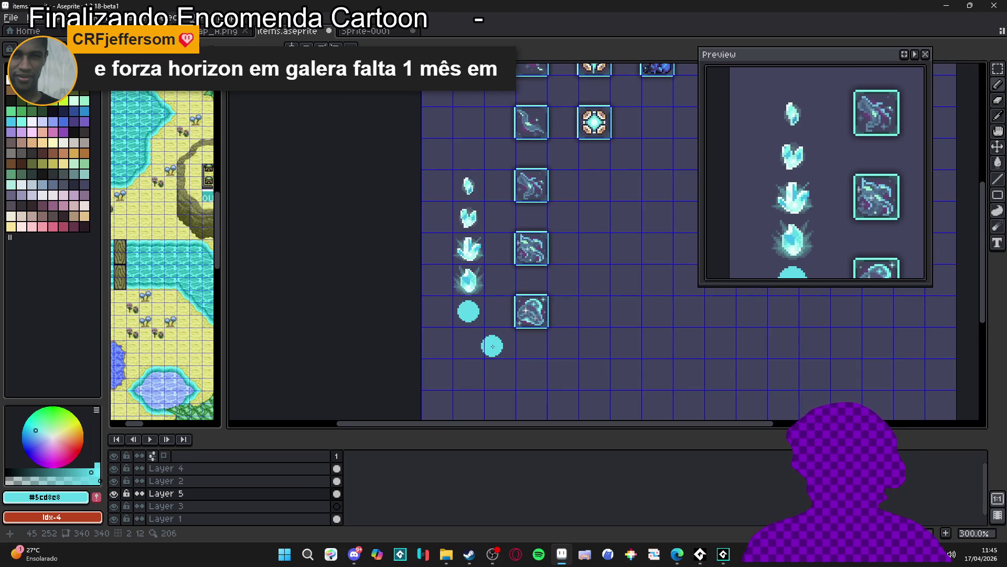
scroll(492, 346, "up", 1)
scroll(492, 346, "down", 1)
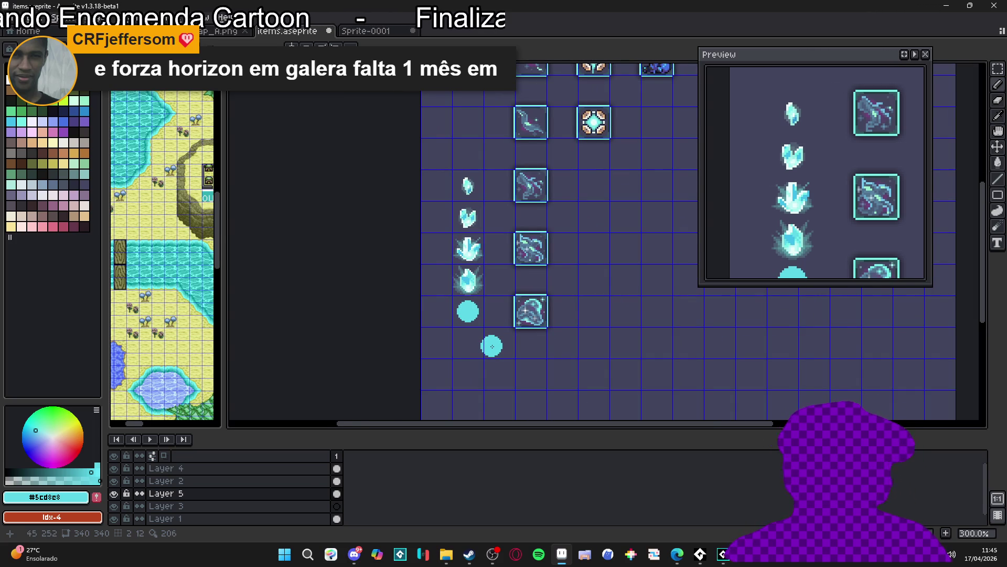
Step: Sample the crystal's pale #c9fdfc tint as the drawing colour
scroll(483, 321, "up", 4)
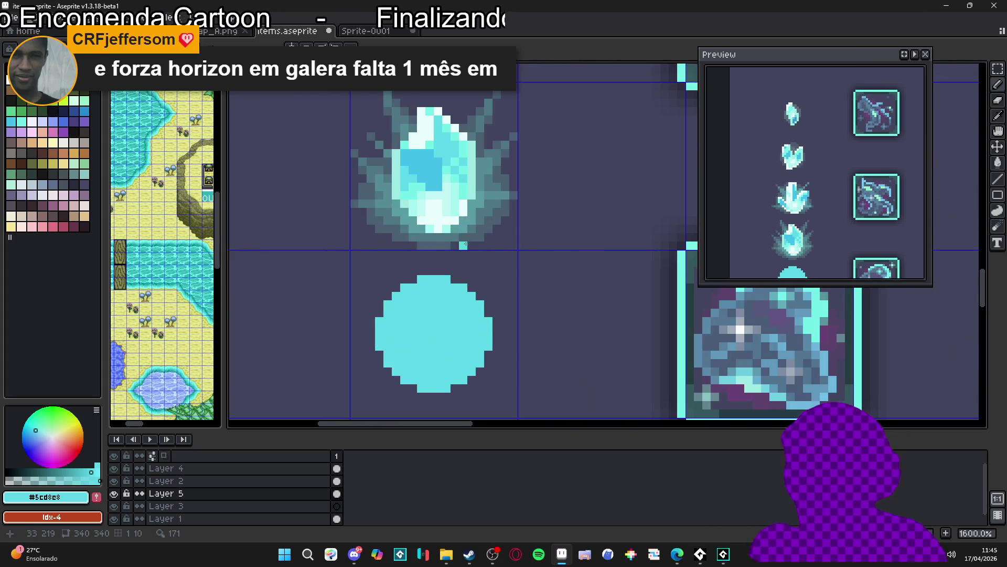
scroll(462, 249, "up", 3)
left_click(467, 207, "alt")
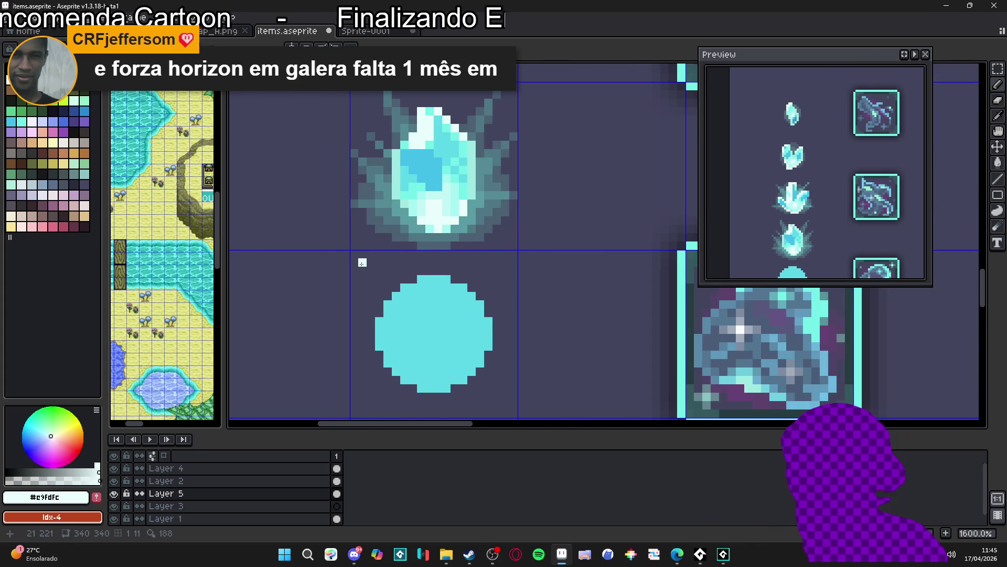
Step: Select the cyan circle, apply a plus-matrix #c9fdfc Outline effect, then deselect
left_click_drag(361, 261, 505, 414)
key("shift+o")
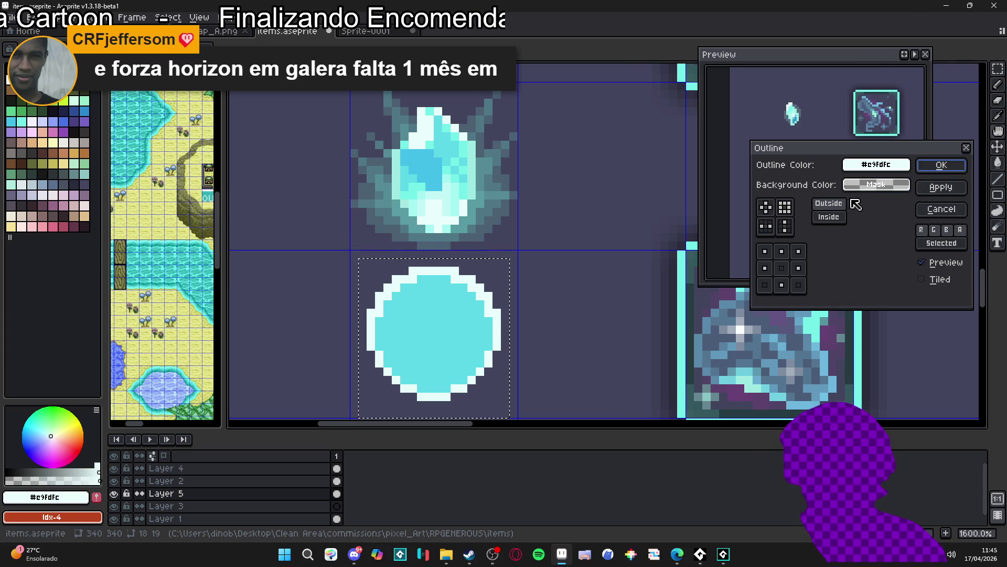
left_click(766, 208)
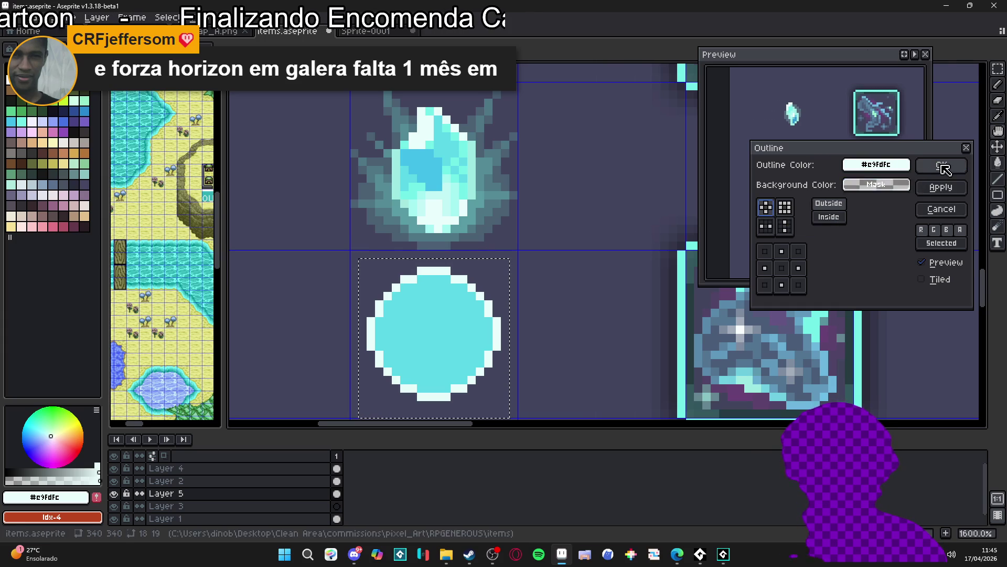
left_click(943, 168)
scroll(449, 304, "down", 3)
key("ctrl+d")
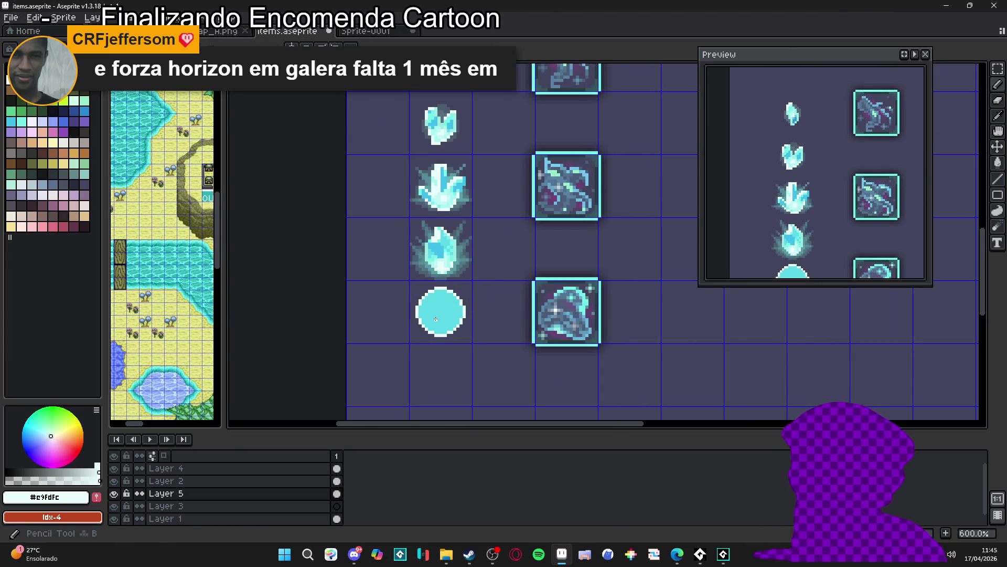
Step: Paint a pale #c9fdfc highlight blob on the orb with a 2-px brush, undoing stray strokes
scroll(441, 302, "up", 3)
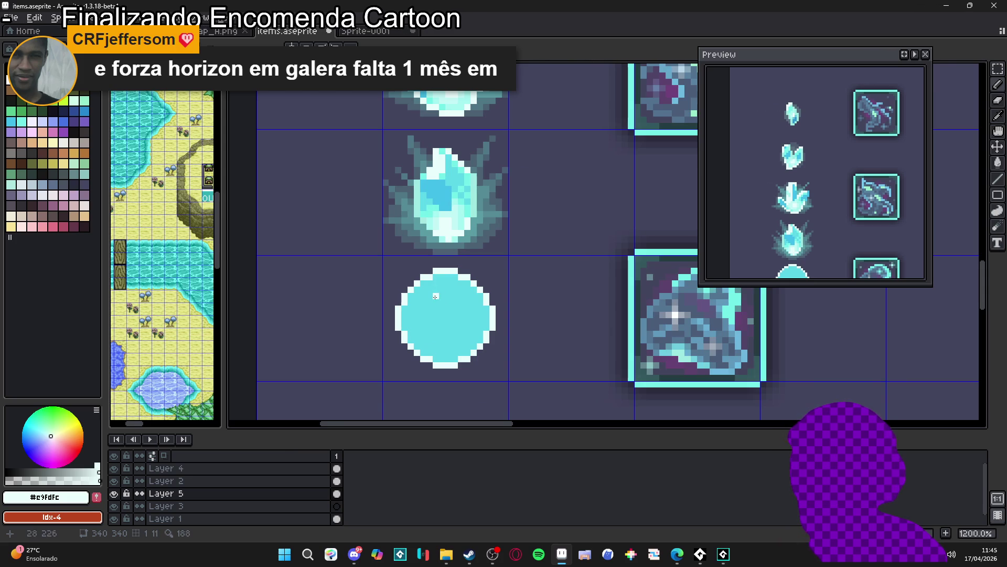
left_click_drag(444, 297, 431, 308)
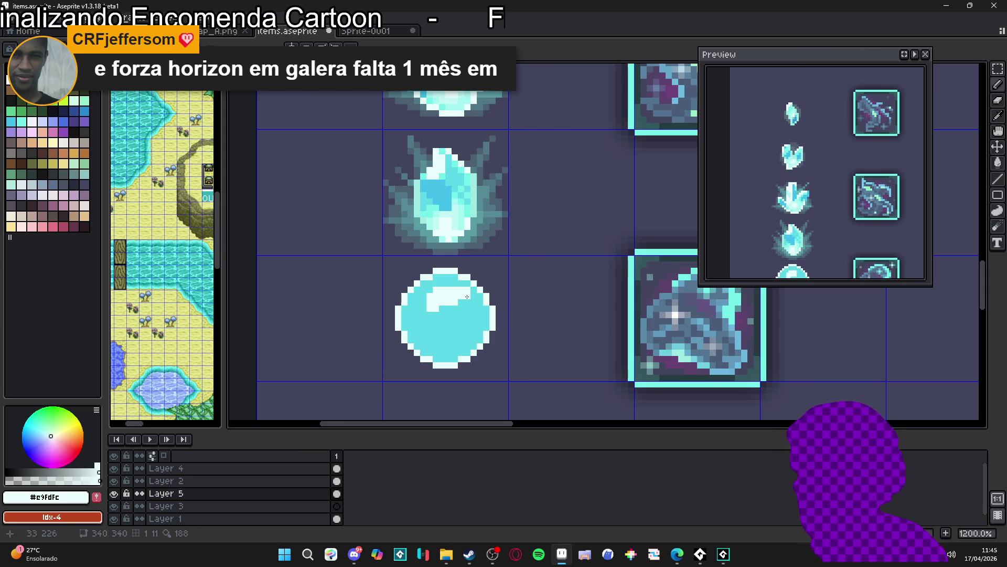
left_click(461, 299, "alt")
left_click(455, 291)
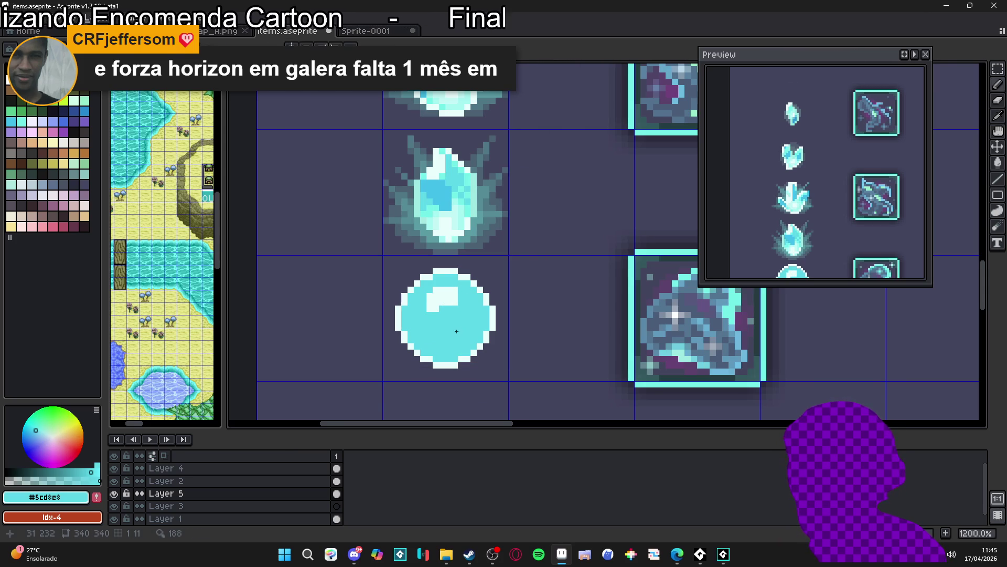
key("ctrl+z")
key("ctrl+z")
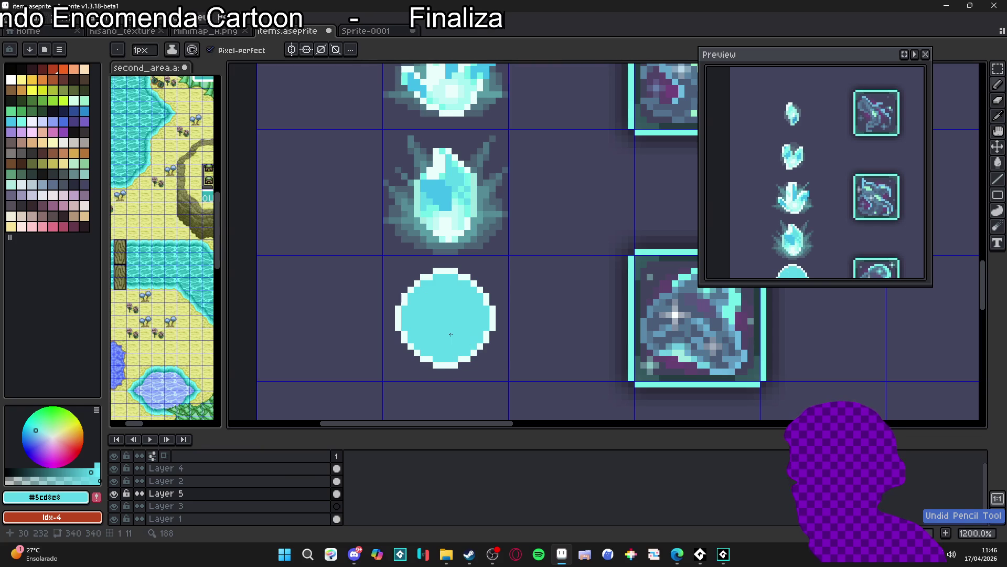
key("plus")
key("plus")
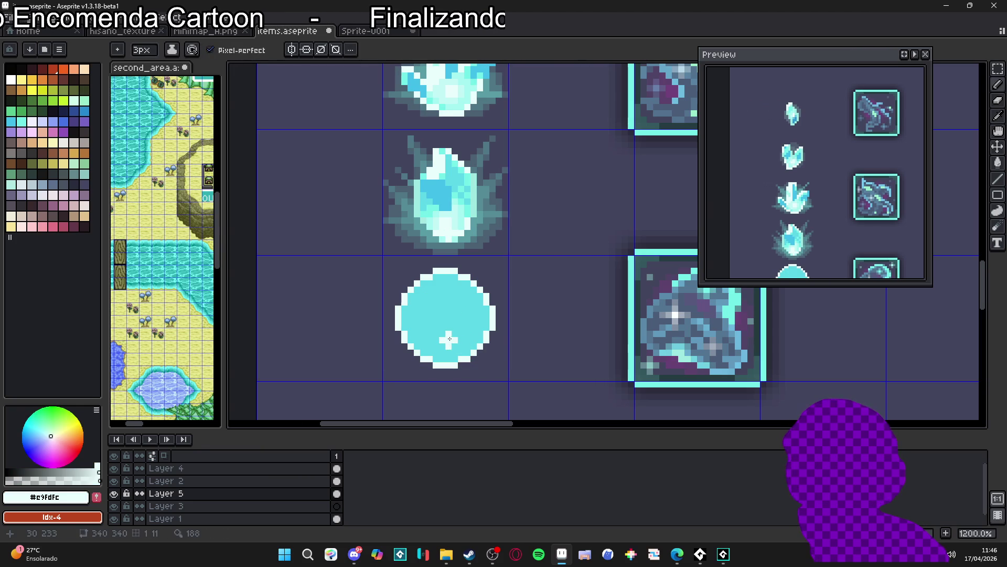
key("minus")
left_click_drag(435, 316, 445, 326)
key("minus")
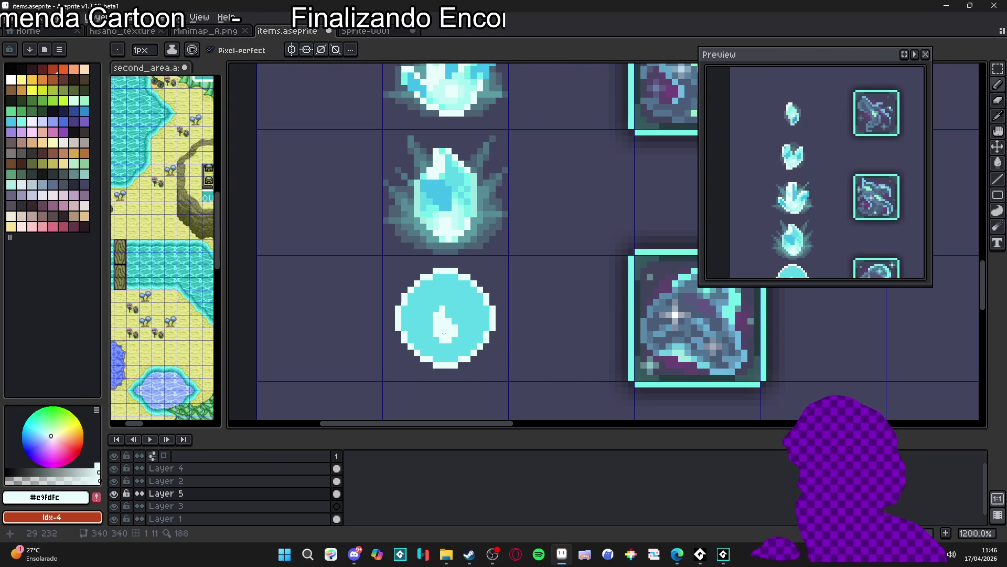
scroll(450, 336, "down", 1)
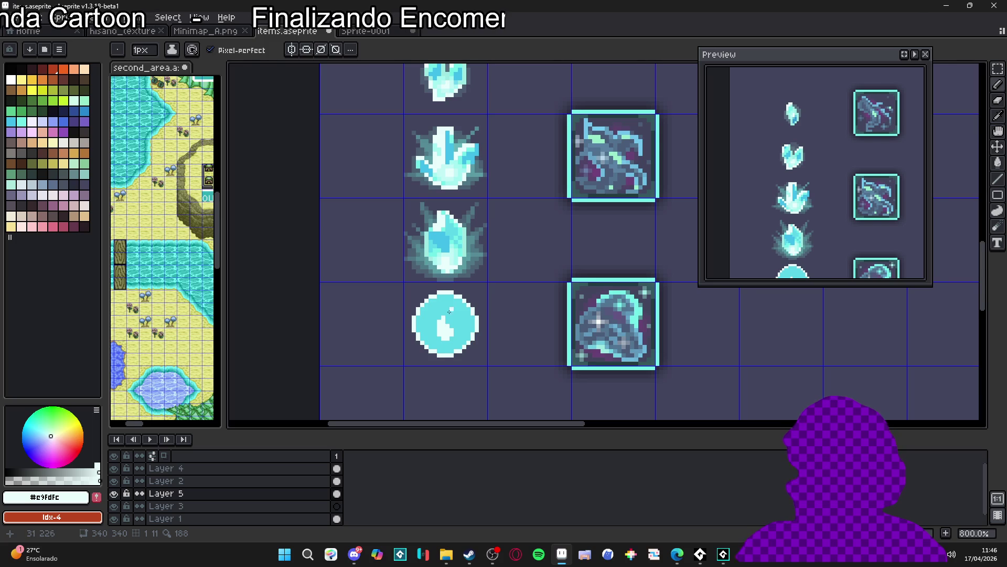
key("ctrl+z")
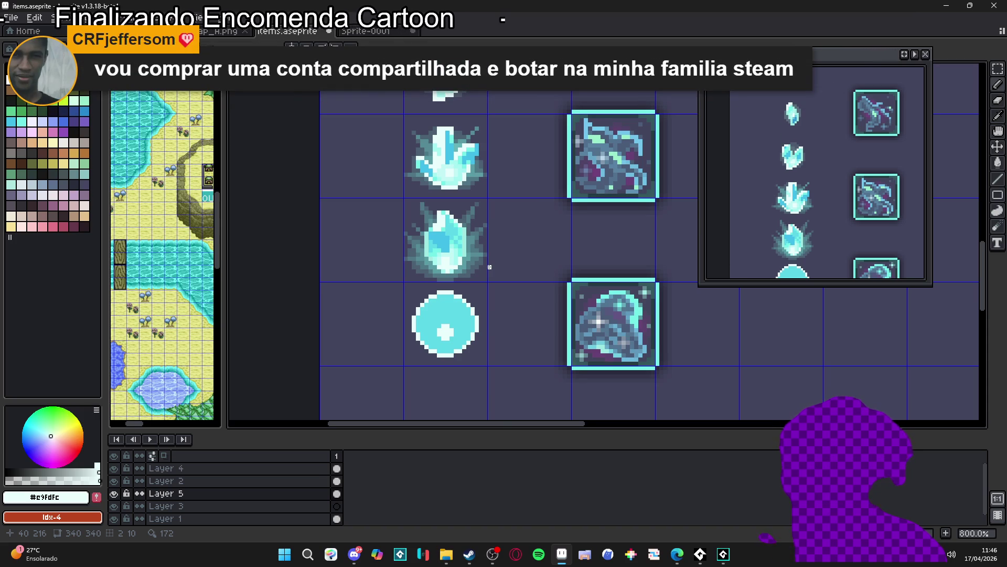
Step: Sample the pale #c2f7f5 from the circle's centre and paint pale pixels around the centre block
scroll(489, 267, "up", 3)
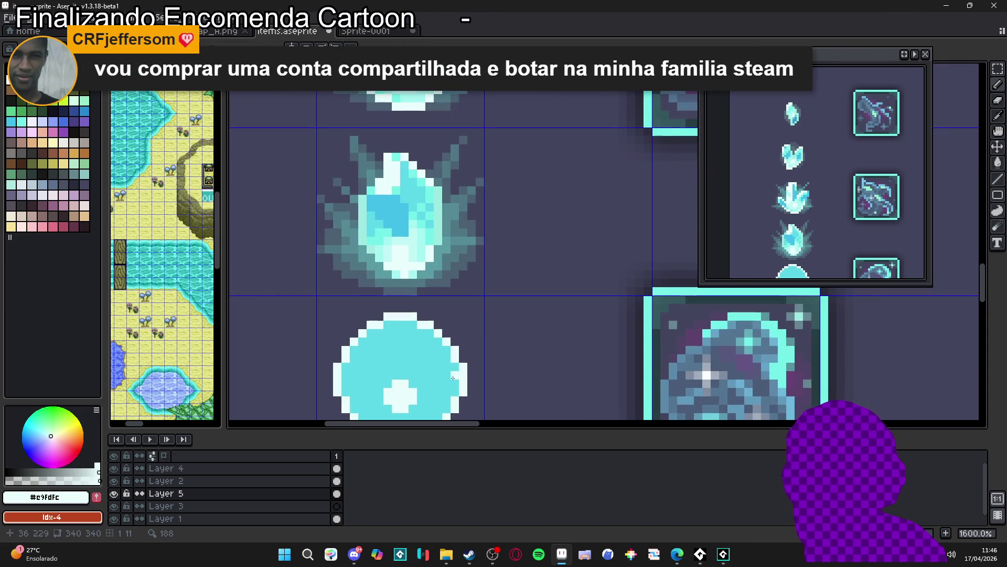
left_click(437, 380, "alt")
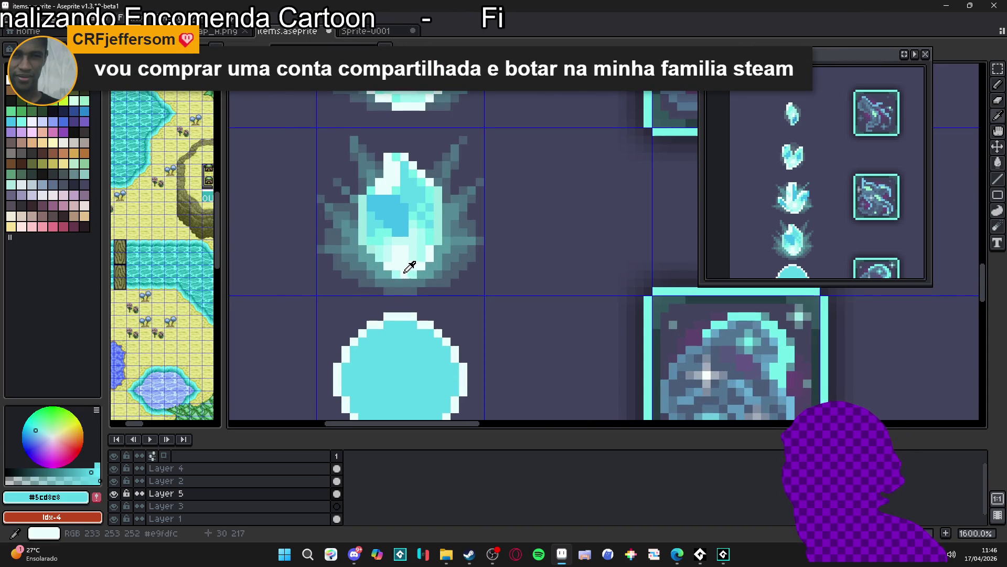
left_click(401, 273, "alt")
scroll(404, 299, "down", 2)
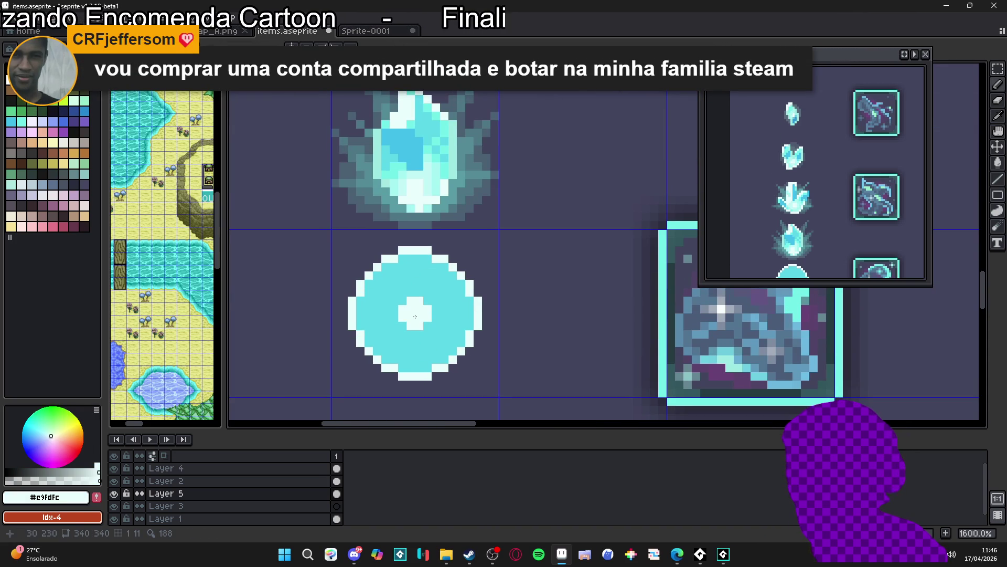
left_click(428, 328, "alt")
scroll(426, 331, "up", 2)
mouse_move(406, 327)
left_mouse_down()
mouse_move(395, 322)
mouse_move(390, 287)
left_mouse_up()
left_click(428, 287)
scroll(426, 291, "down", 3)
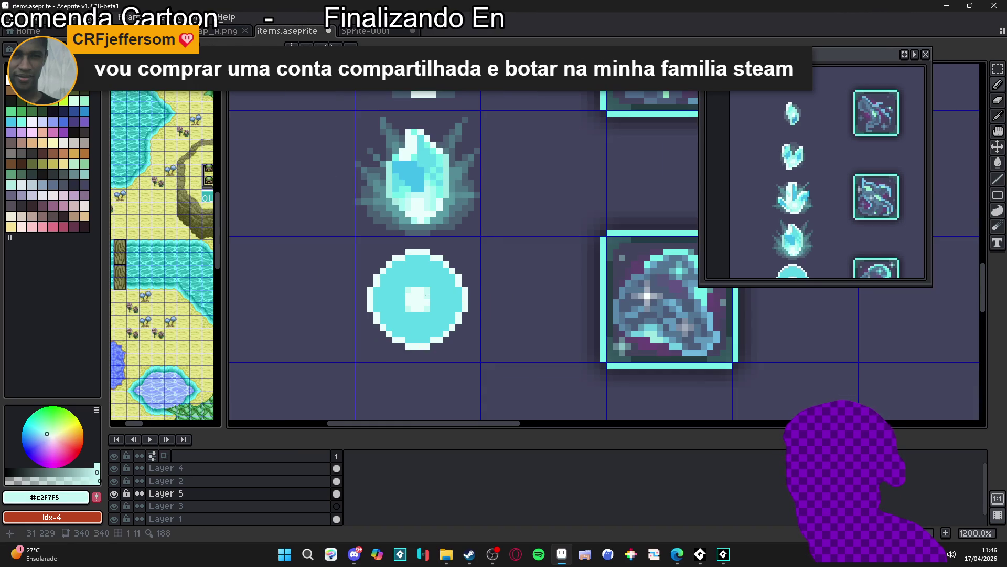
scroll(412, 233, "up", 1)
Step: Ring the orb's centre block with light cyan #a5f4f0 pixels, filling its corners and sides
left_click(437, 215, "alt")
scroll(430, 320, "up", 3)
left_click(435, 298)
left_click(435, 366)
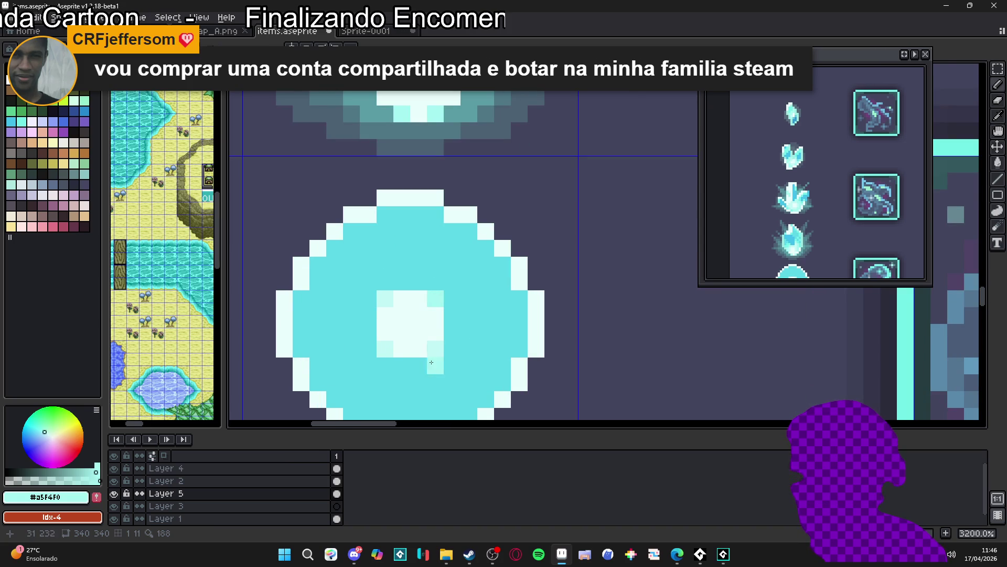
left_click(368, 316)
left_click(368, 332)
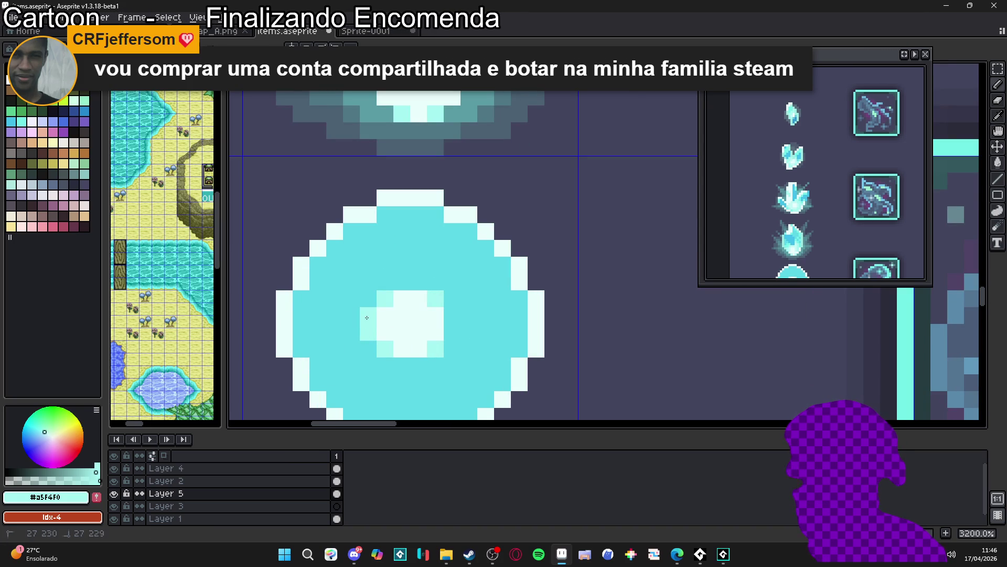
mouse_move(402, 282)
left_mouse_down()
mouse_move(417, 278)
mouse_move(452, 332)
mouse_move(418, 365)
mouse_move(372, 351)
left_mouse_up()
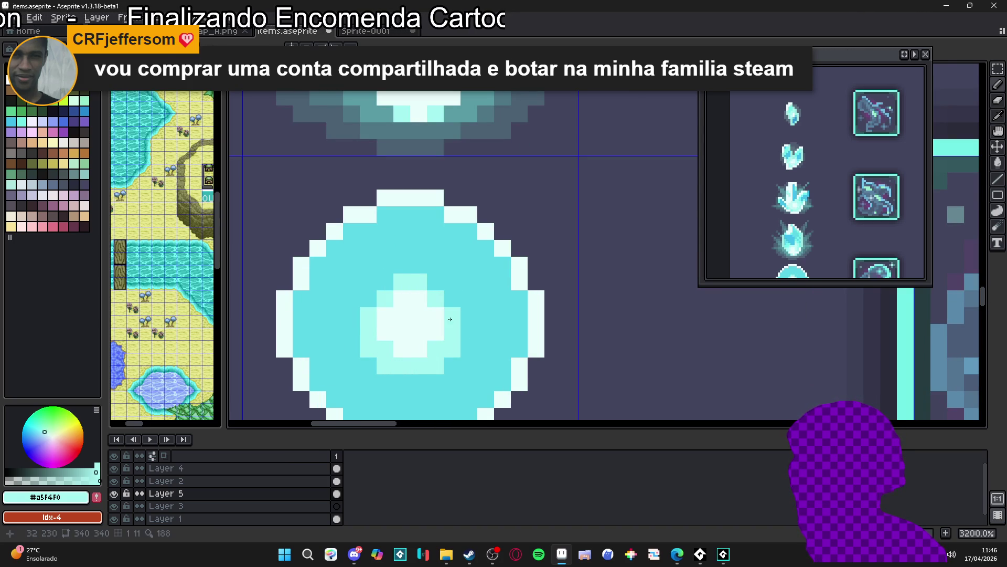
left_click(452, 298)
left_click(384, 282)
left_click(371, 301)
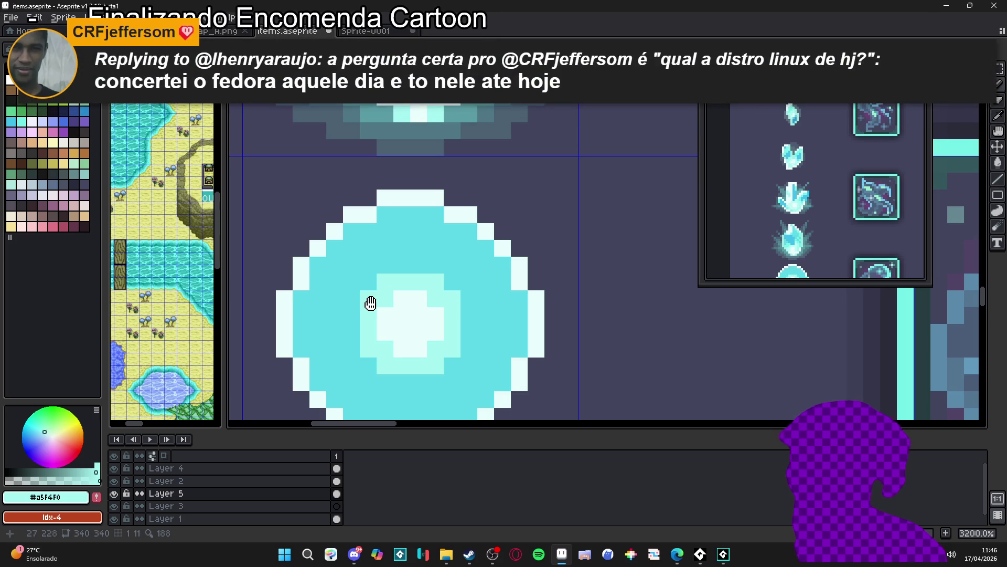
Step: Lighten the centre's lower-right, upper-right and upper-left corners to round it off
scroll(372, 303, "down", 4)
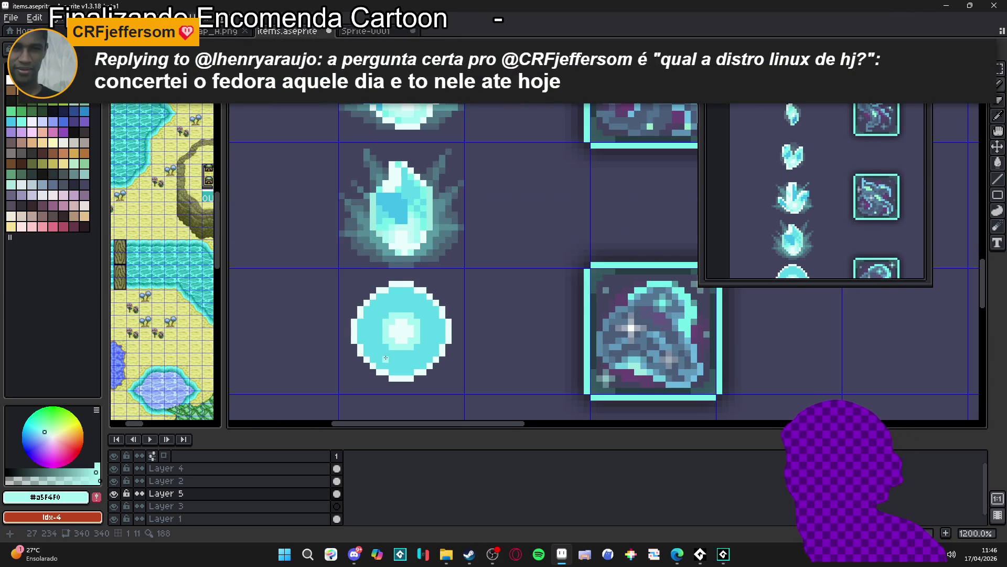
scroll(385, 358, "up", 3)
left_click(452, 341)
left_click(450, 279)
left_click(394, 277)
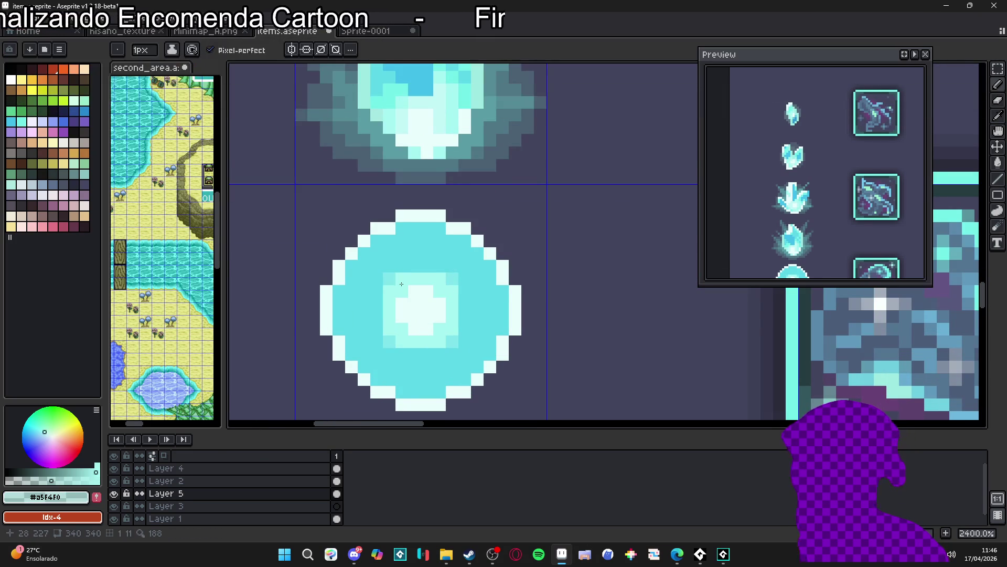
Step: Scatter mid-teal #7fc5cb shading pixels through the orb's right, left, top and bottom
left_click(460, 276, "alt")
left_click(464, 303)
left_click(377, 304)
left_click(377, 317)
left_click(415, 266)
left_click(427, 266)
left_click(427, 354)
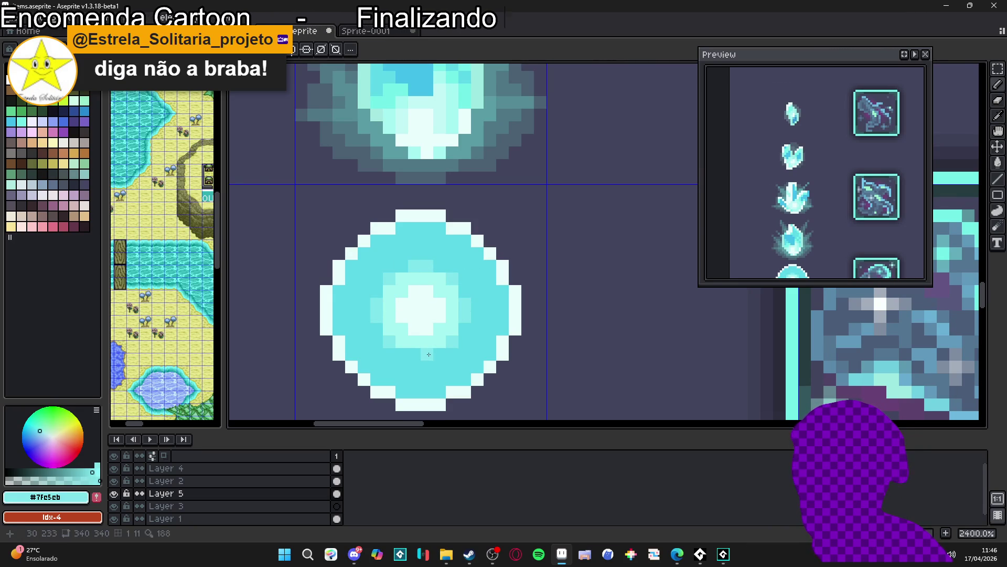
scroll(429, 356, "down", 5)
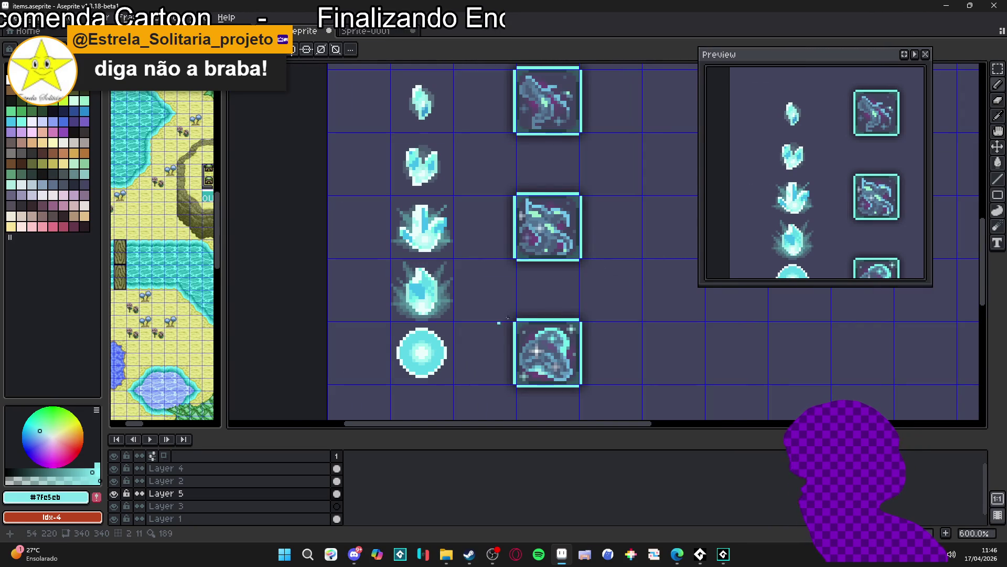
Step: Paint pale #c9fdfc highlight pixels on the orb, undoing the misplaced strokes
scroll(397, 344, "up", 5)
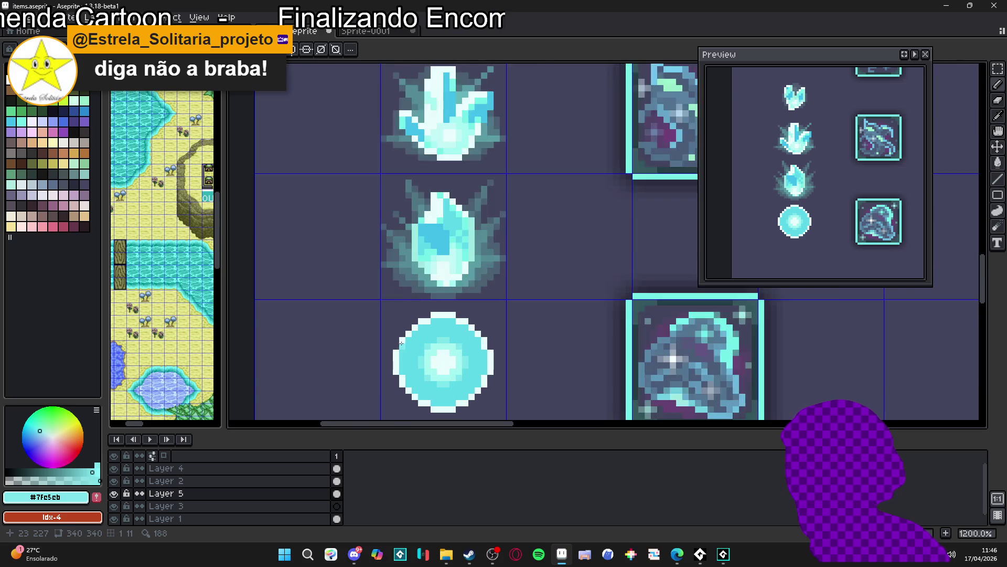
left_click(450, 377, "alt")
left_click(444, 330)
left_click(460, 324)
mouse_move(445, 336)
left_mouse_down()
mouse_move(418, 336)
mouse_move(438, 336)
left_mouse_up()
key("ctrl+z")
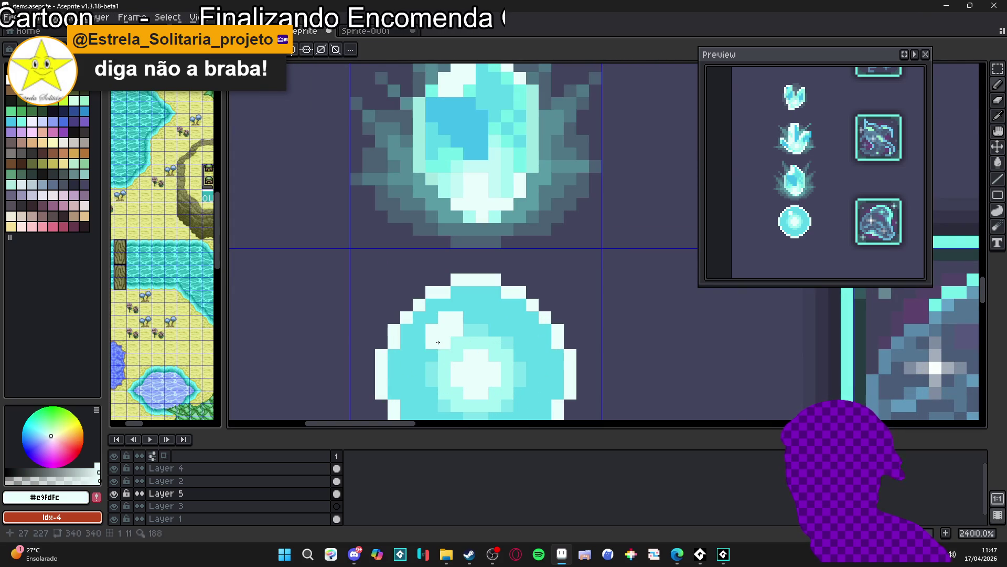
key("ctrl+z")
left_click(419, 336)
key("ctrl+z")
Step: Extend the pale #c9fdfc highlight across the orb's lower left and upper rows
left_click(419, 342)
left_click_drag(419, 348, 431, 357)
left_click(419, 330)
left_click(432, 318)
left_click(470, 317)
left_click(470, 330)
left_click(481, 318)
Step: Pick blue #42bfe8 and draw a diagonal swirl stroke across the orb's upper half
scroll(479, 319, "down", 5)
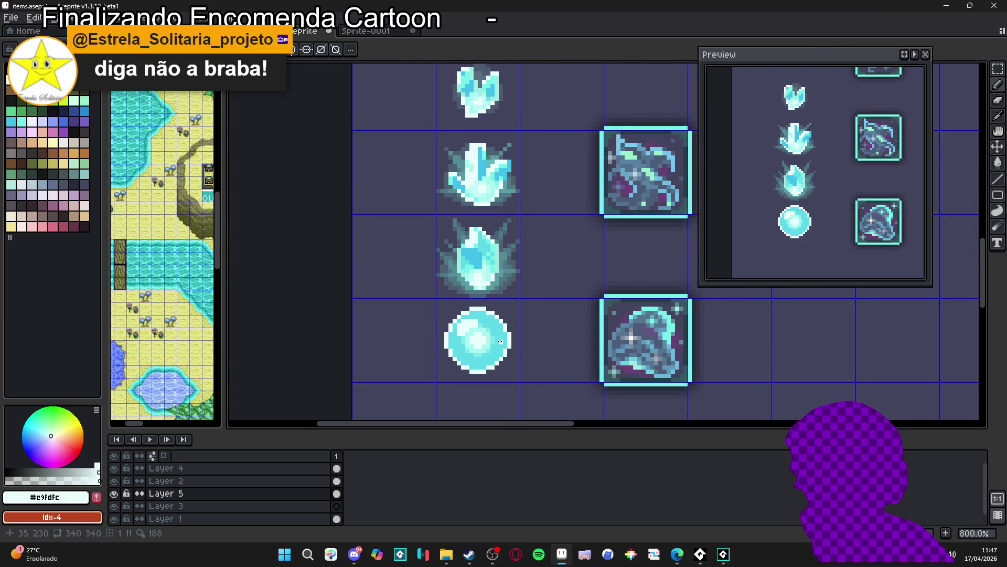
scroll(501, 341, "up", 3)
scroll(502, 348, "down", 4)
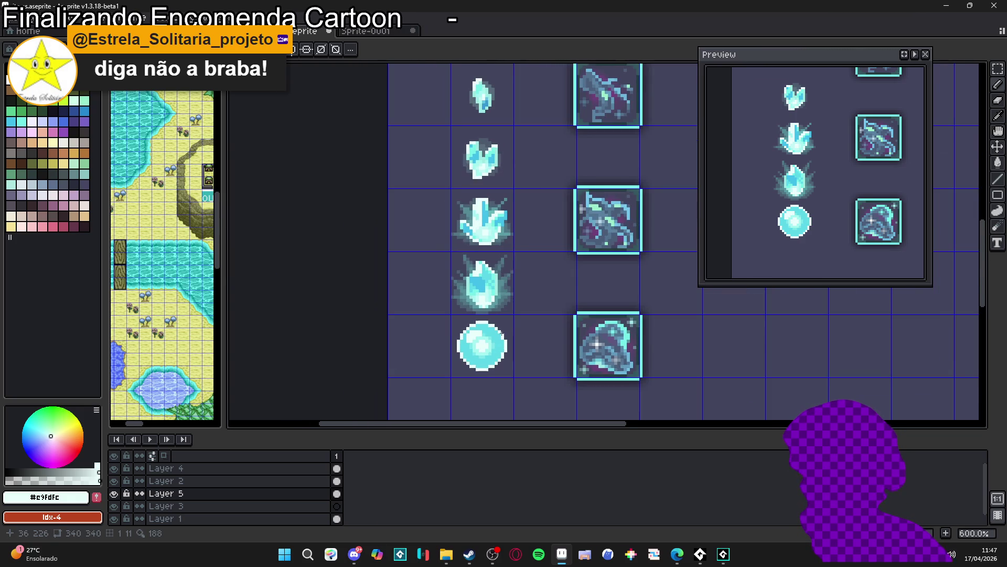
scroll(502, 334, "up", 3)
left_click(486, 333, "alt")
scroll(486, 334, "up", 1)
left_click(484, 340)
mouse_move(453, 349)
left_mouse_down()
mouse_move(436, 367)
mouse_move(422, 356)
left_mouse_up()
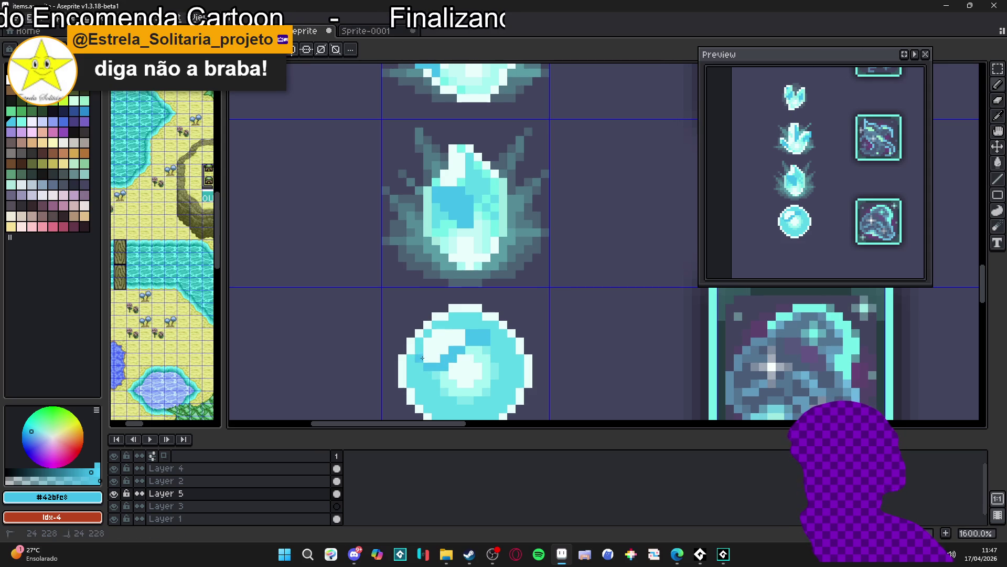
Step: Paint #42bfe8 blue swirl pixels down the orb's left side
scroll(423, 363, "down", 2)
left_click(479, 326, "alt")
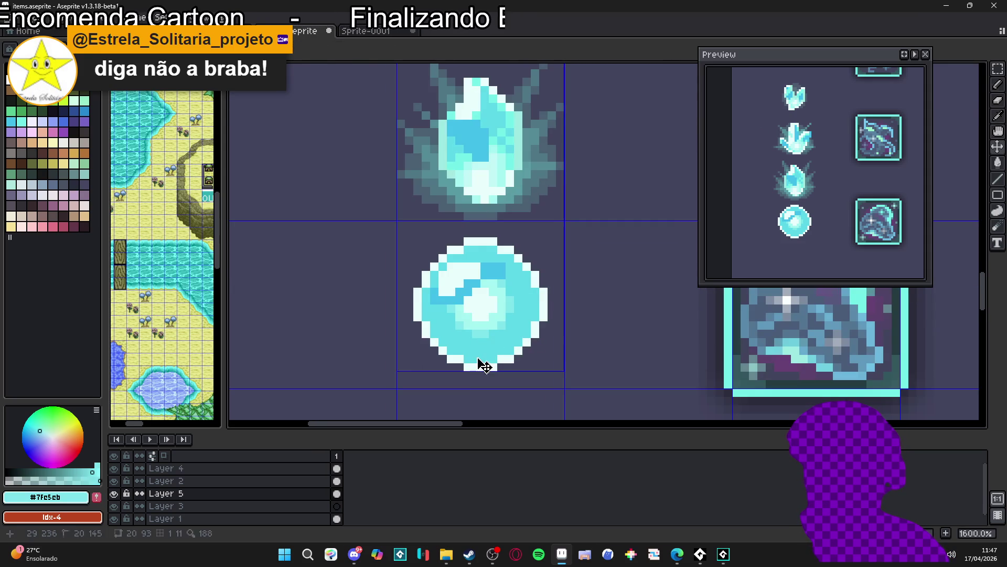
left_click(451, 297, "alt")
mouse_move(450, 300)
left_mouse_down()
mouse_move(447, 319)
mouse_move(454, 311)
left_mouse_up()
scroll(454, 312, "down", 4)
scroll(479, 340, "up", 4)
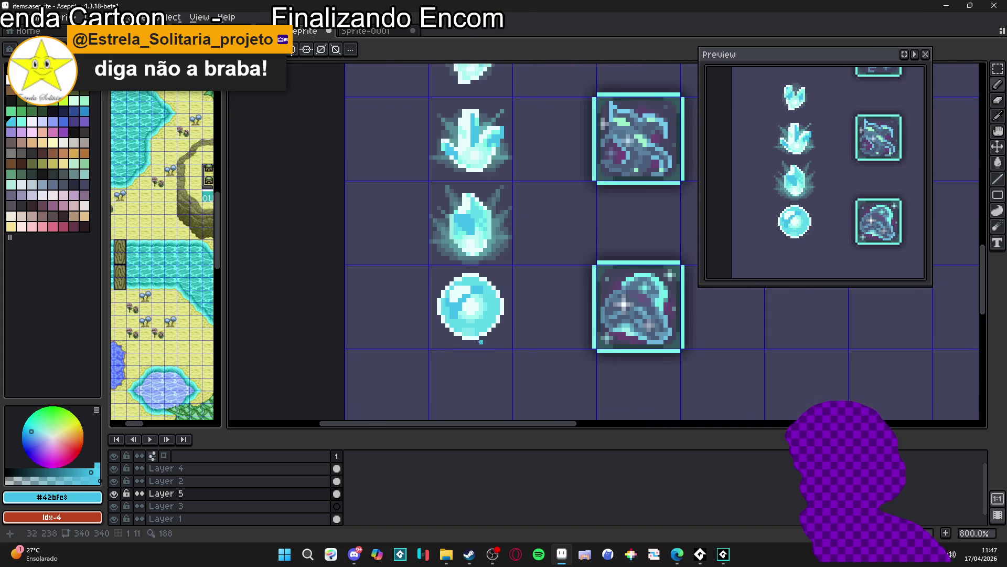
scroll(479, 341, "down", 3)
scroll(432, 335, "up", 3)
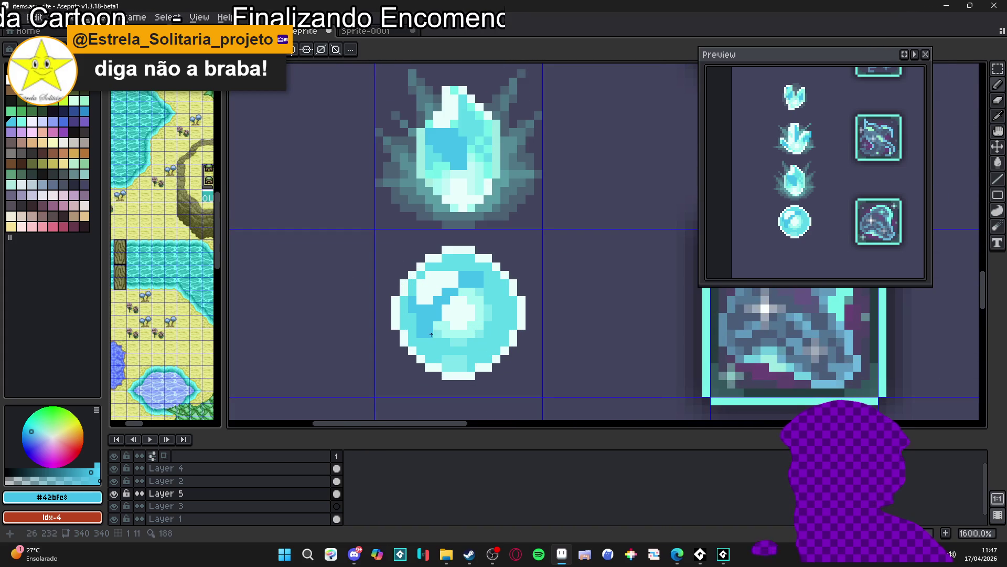
left_click_drag(427, 324, 438, 327)
scroll(427, 317, "up", 1)
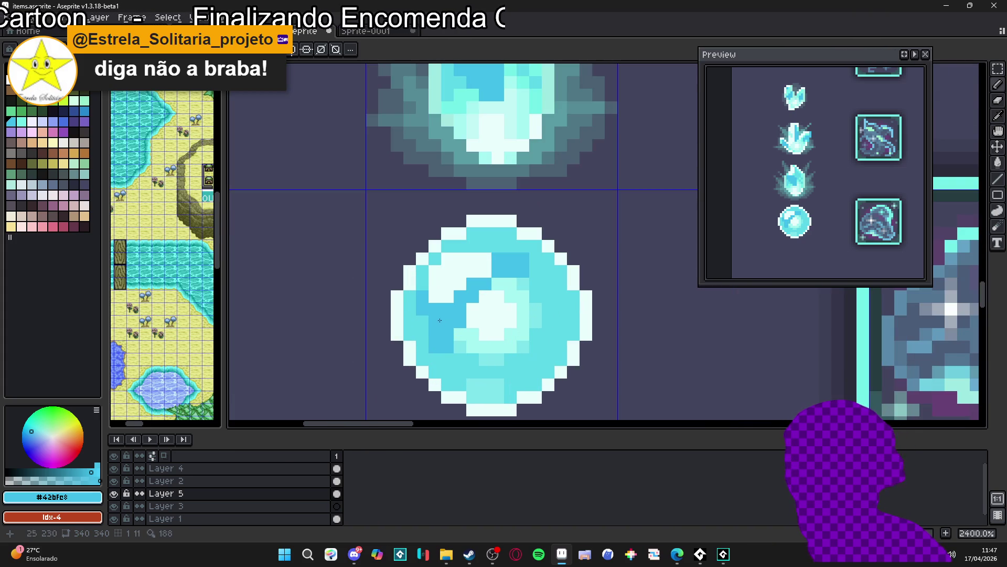
Step: Sample lighter cyan tones from the orb, settling on #7fe5eb
left_click(58, 473)
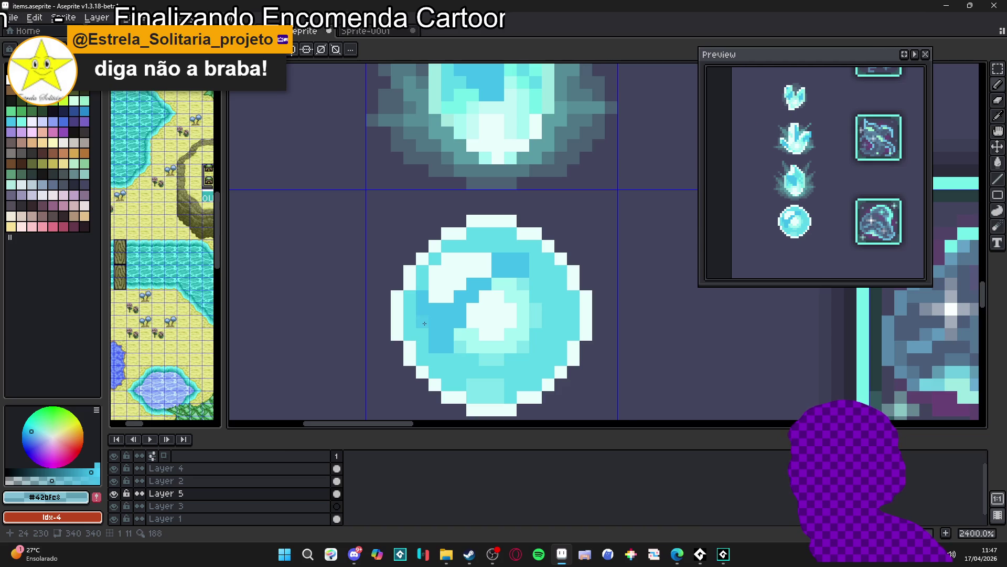
left_click(458, 298, "alt")
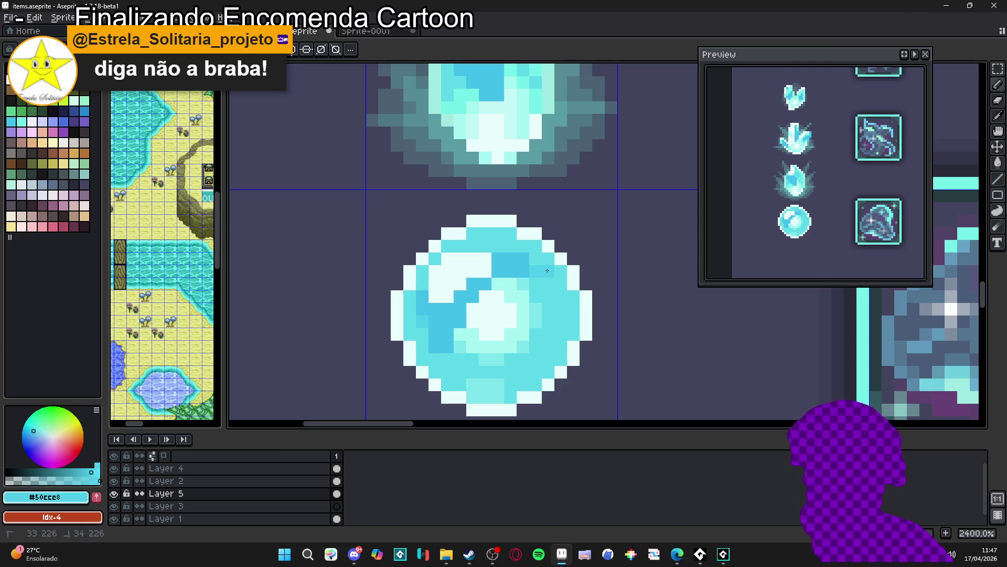
scroll(540, 271, "down", 3)
scroll(542, 274, "up", 3)
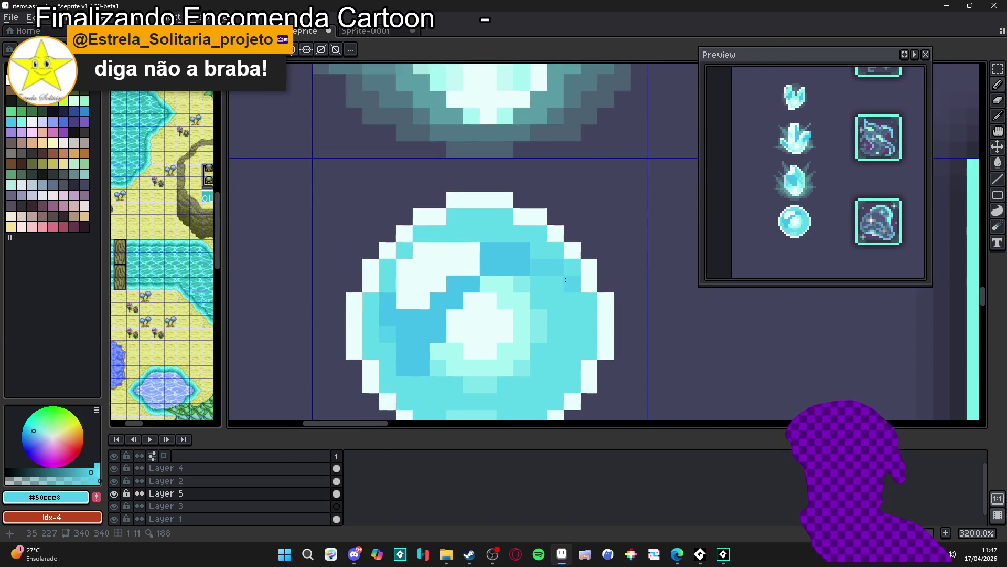
scroll(545, 278, "down", 1)
scroll(524, 276, "up", 1)
left_click(546, 278, "alt")
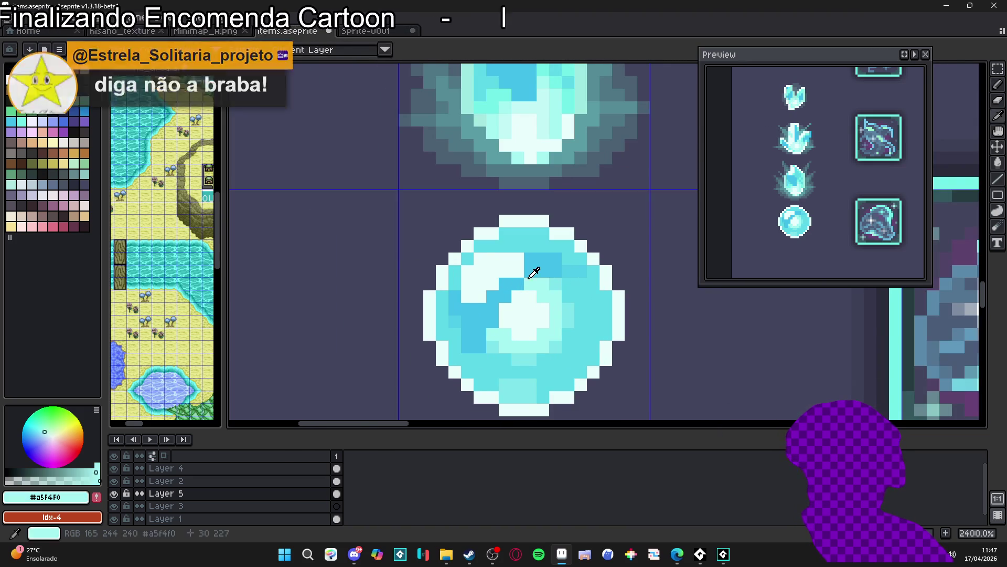
scroll(465, 278, "down", 2)
scroll(472, 325, "up", 3)
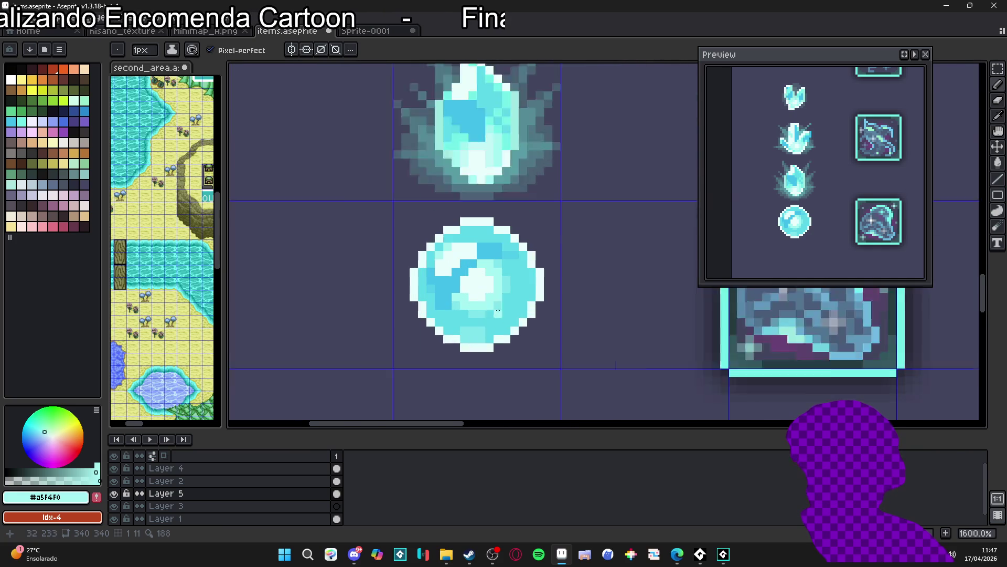
left_click(485, 353, "alt")
Step: Lighten pixels along the orb's lower-right rim and right edge with #7fe5eb
left_click(511, 336)
left_click(512, 324)
left_click(499, 324)
left_click(525, 324)
left_click(537, 299)
left_click(550, 287)
left_click(549, 274)
scroll(426, 341, "down", 3)
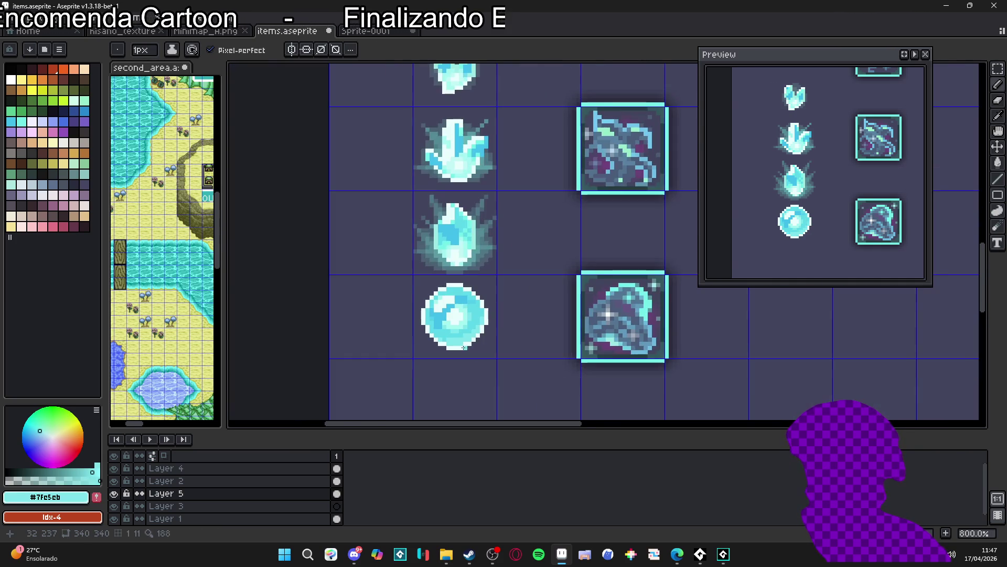
scroll(460, 344, "down", 2)
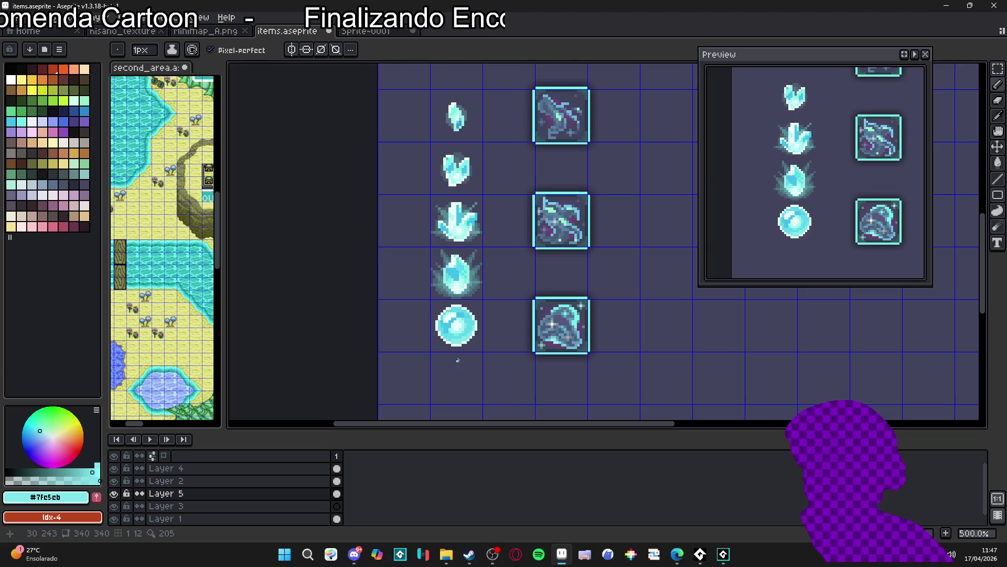
scroll(458, 360, "down", 2)
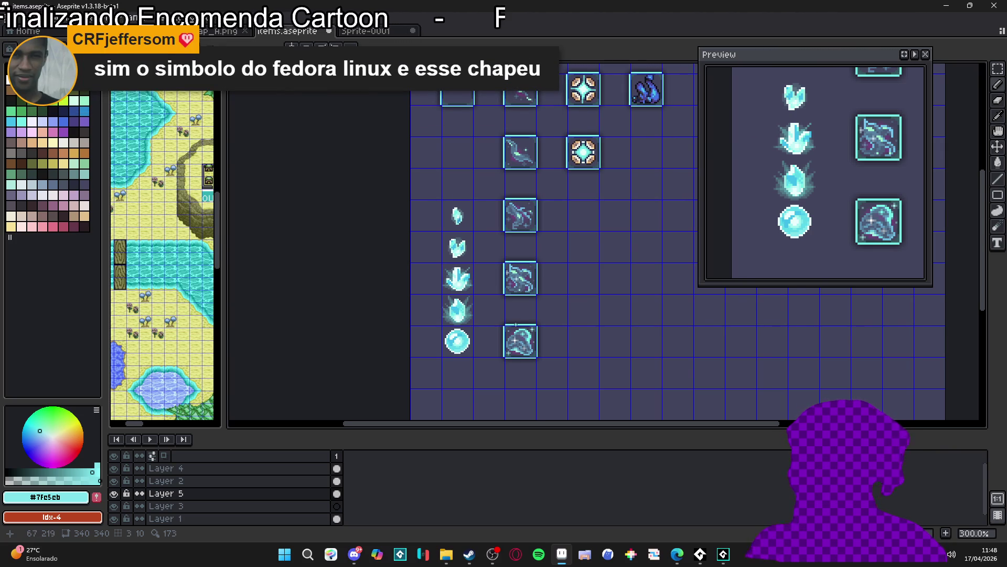
scroll(461, 343, "up", 8)
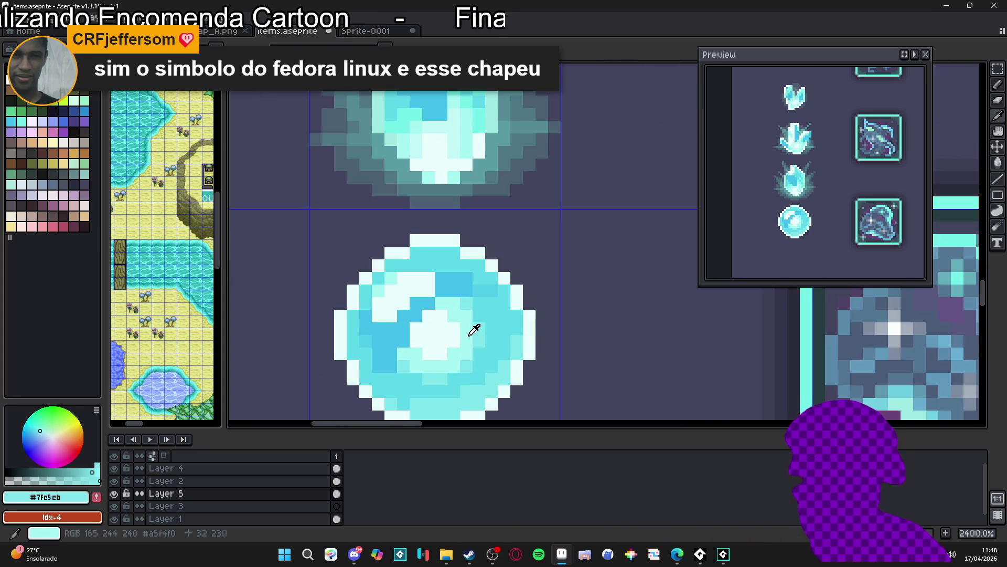
left_click(449, 334, "alt")
left_click(427, 367)
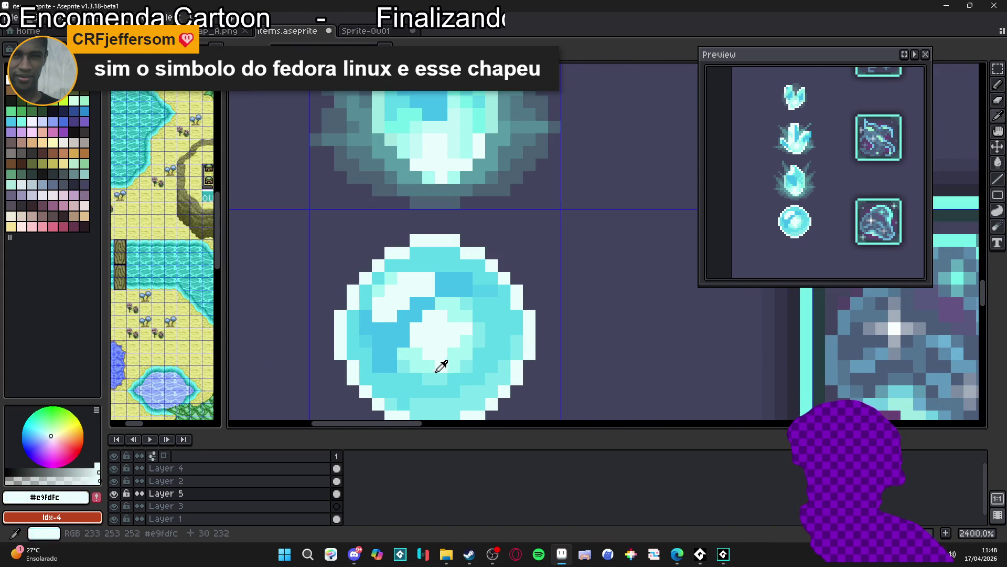
left_click(440, 379, "alt")
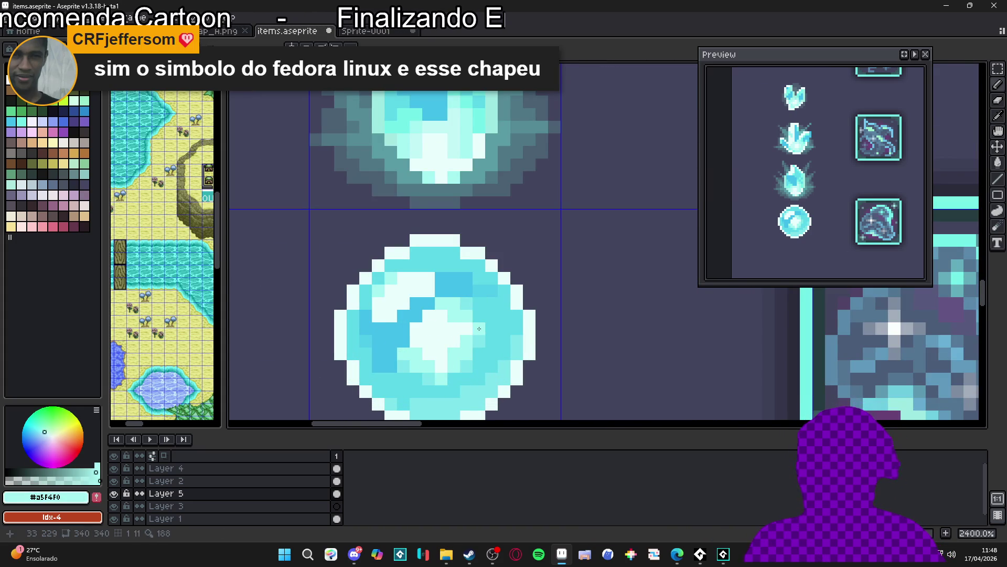
left_click(461, 338, "alt")
left_click(480, 344, "alt")
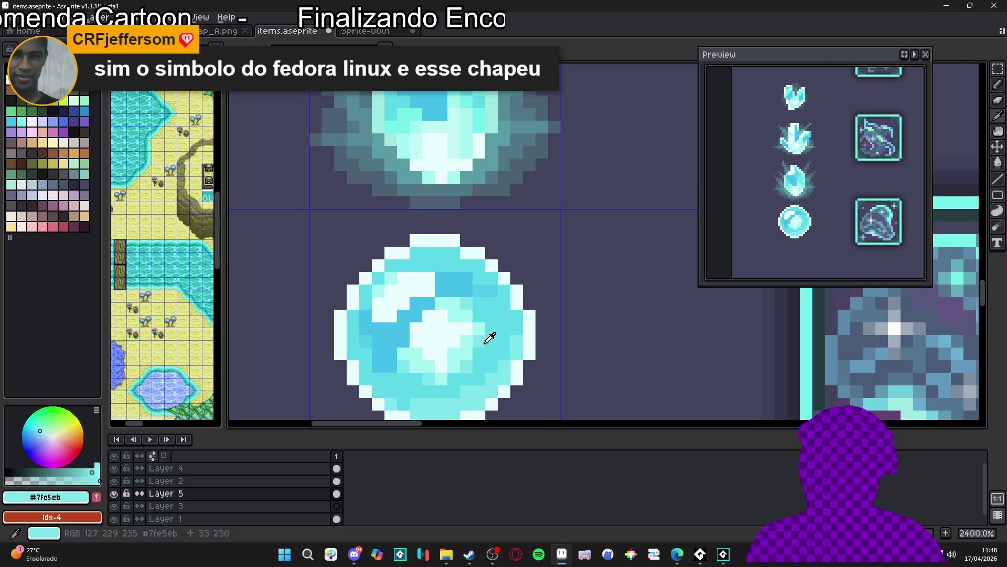
scroll(490, 331, "down", 3)
scroll(465, 366, "up", 3)
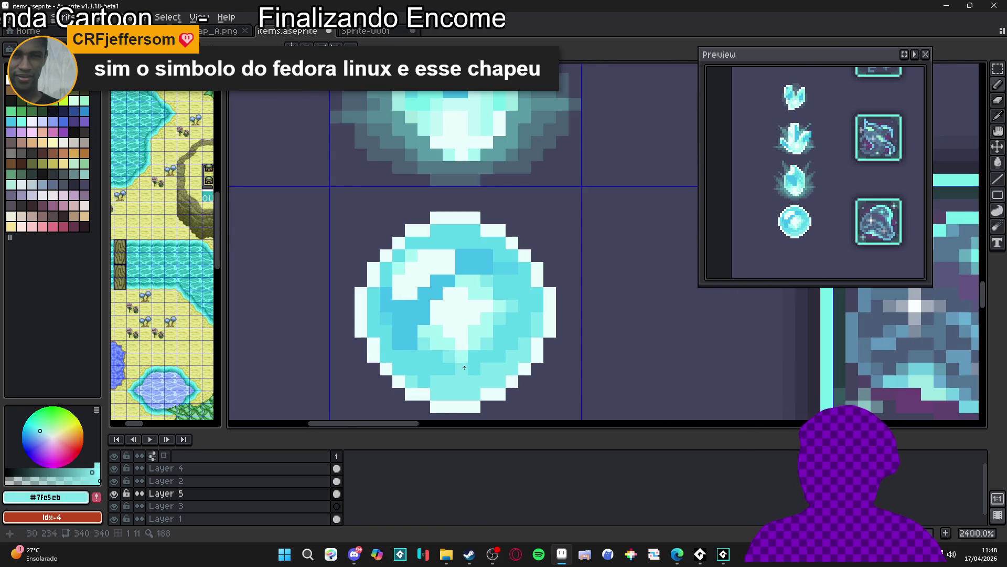
scroll(504, 378, "down", 4)
scroll(503, 367, "down", 2)
scroll(508, 356, "up", 5)
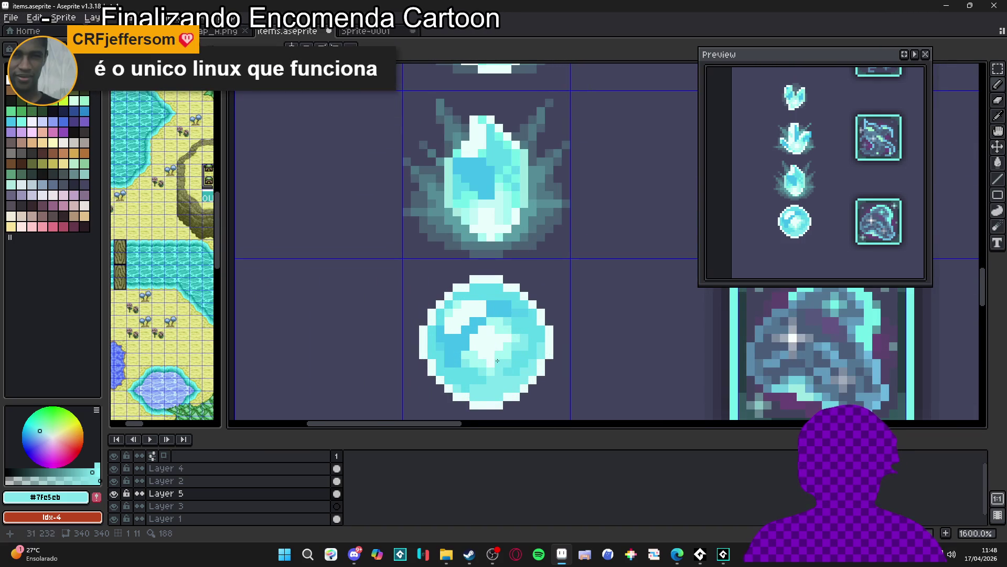
scroll(505, 354, "down", 3)
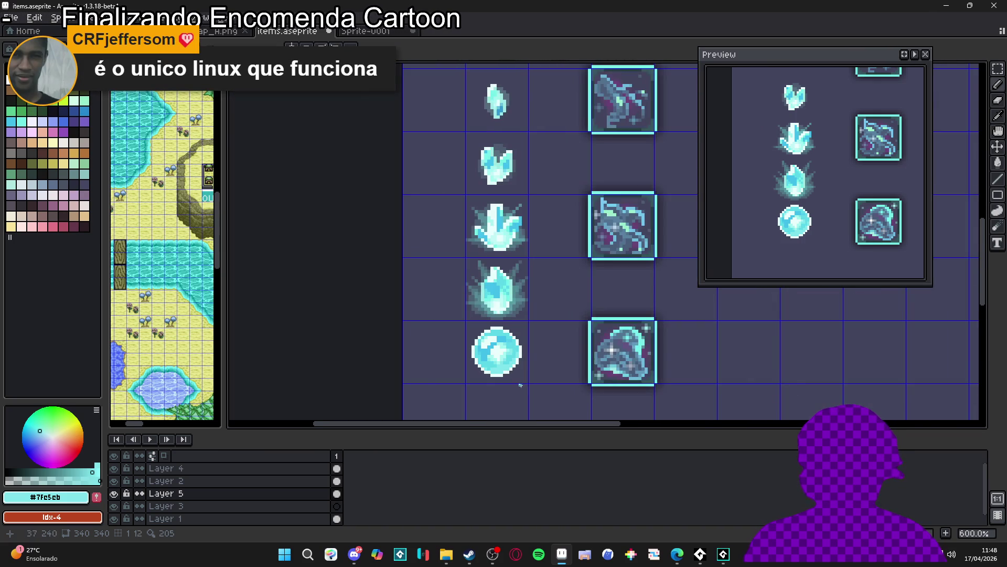
scroll(486, 363, "up", 3)
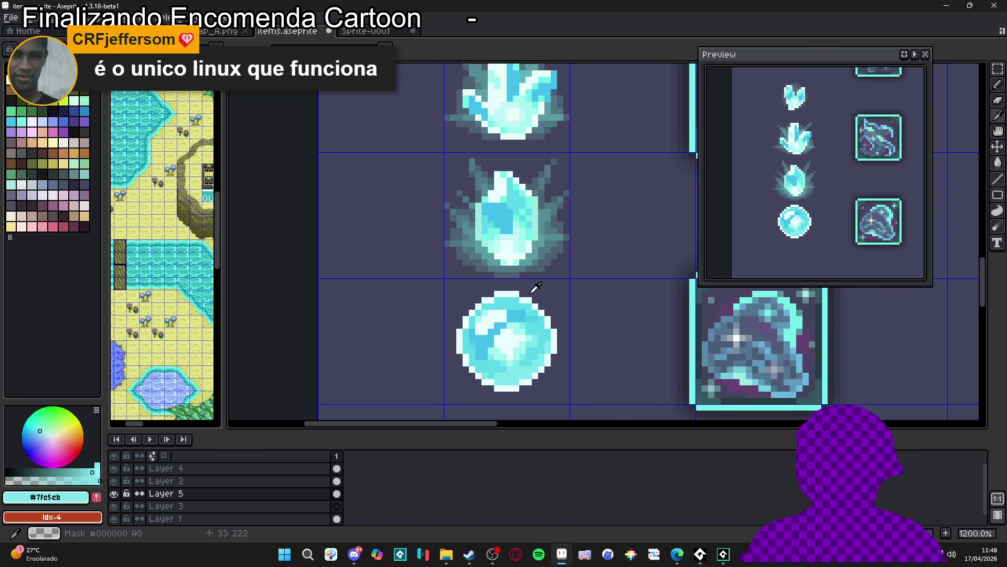
scroll(536, 350, "down", 2)
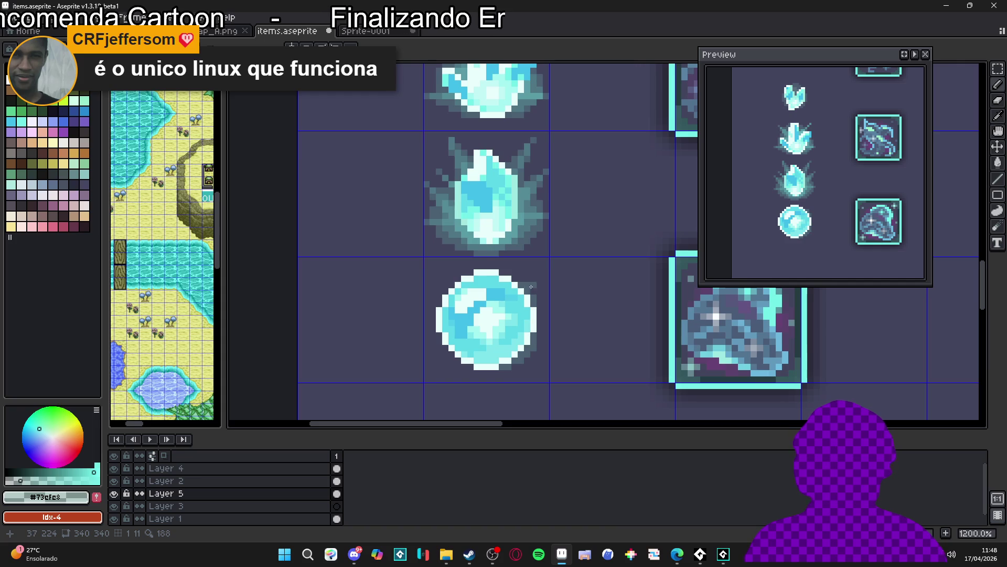
scroll(528, 285, "down", 2)
scroll(451, 287, "up", 2)
scroll(451, 287, "up", 2)
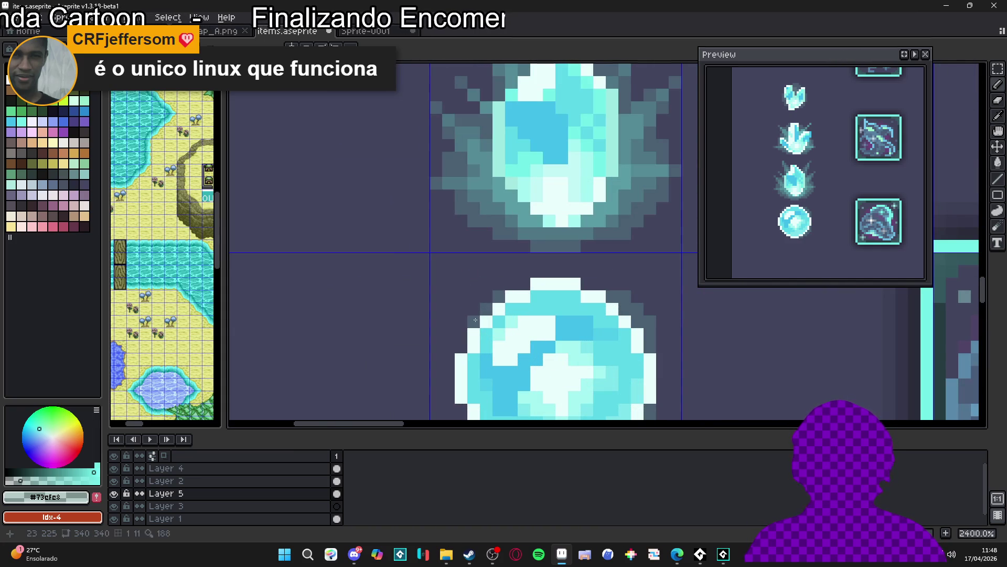
mouse_move(473, 309)
left_mouse_down()
mouse_move(461, 349)
mouse_move(479, 306)
mouse_move(468, 311)
left_mouse_up()
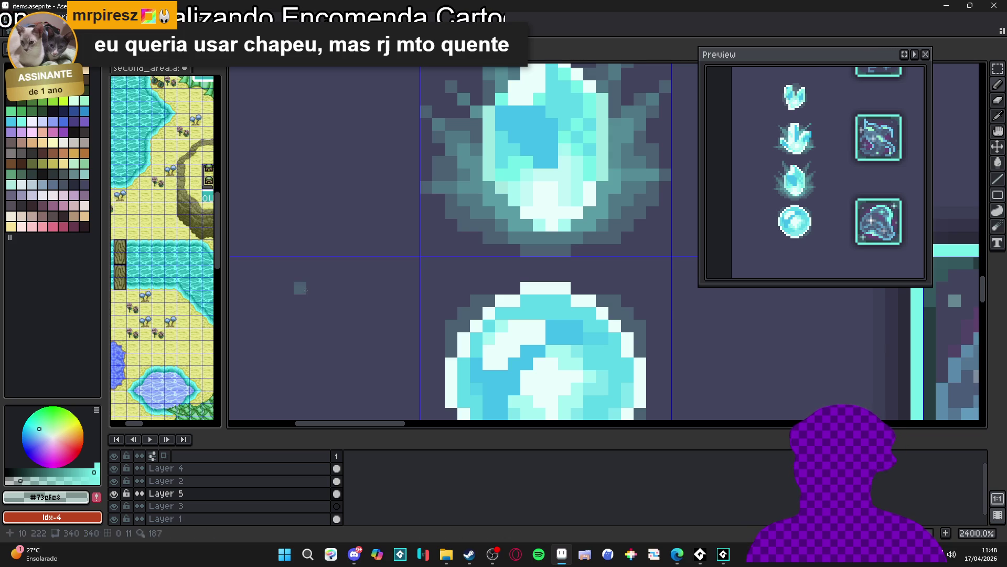
Step: Paint dark teal rim pixels along the orb's top-left and beside its top
scroll(505, 287, "up", 1)
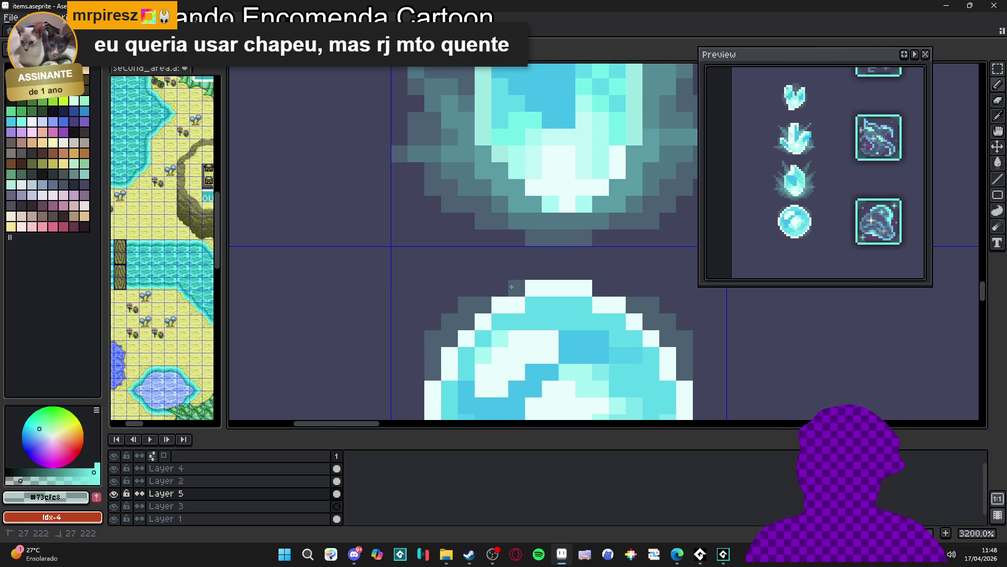
left_click_drag(483, 288, 516, 288)
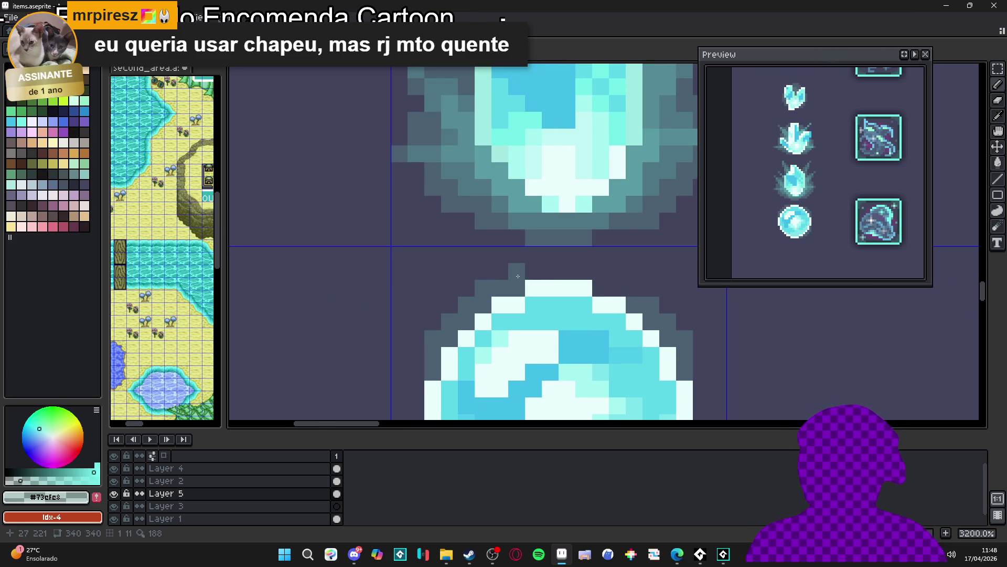
scroll(530, 277, "down", 1)
scroll(583, 288, "up", 1)
left_click(583, 285)
scroll(592, 291, "down", 3)
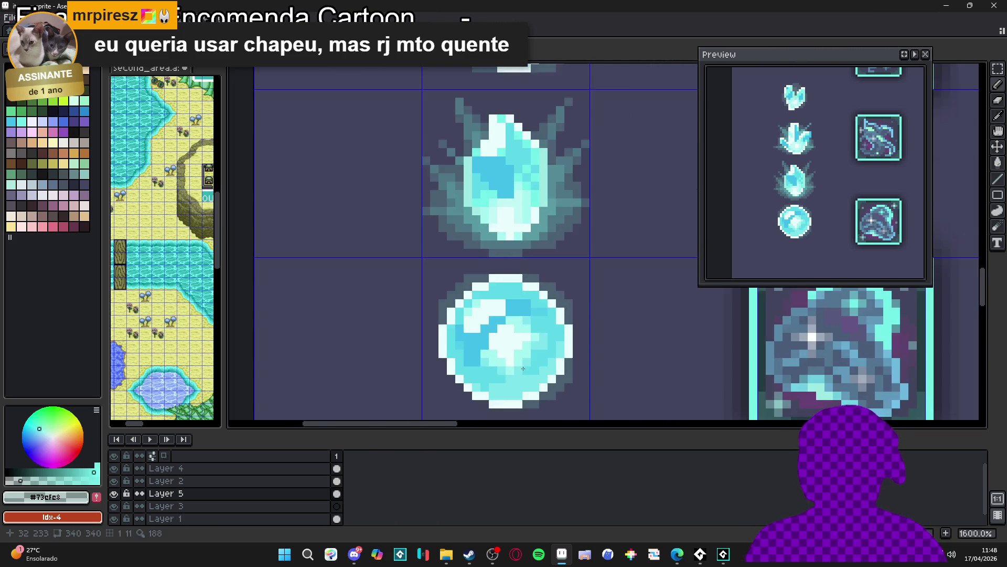
scroll(445, 300, "up", 3)
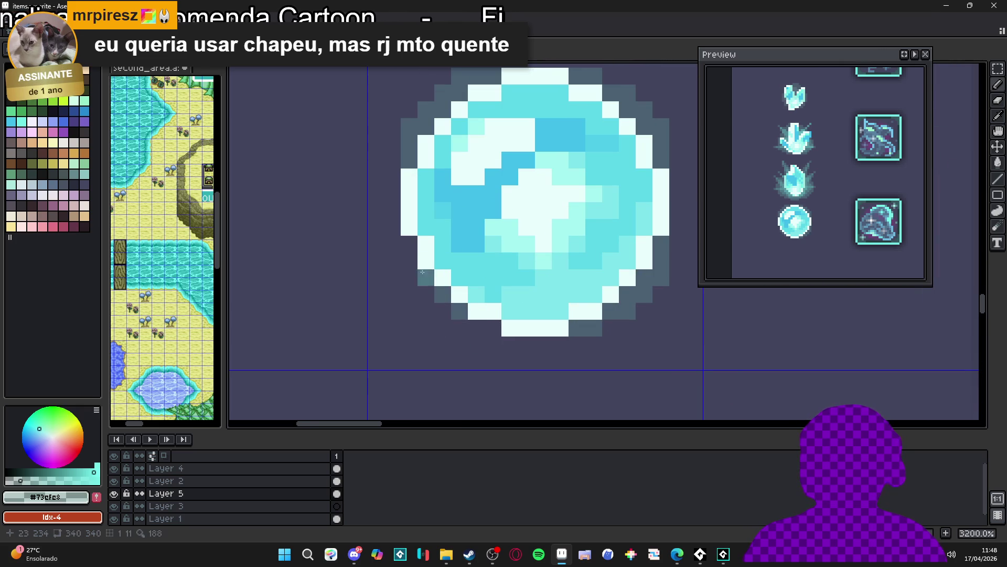
Step: Darken the bottom-left edge and outline the orb's left and right edges in dark teal
left_click_drag(493, 327, 472, 326)
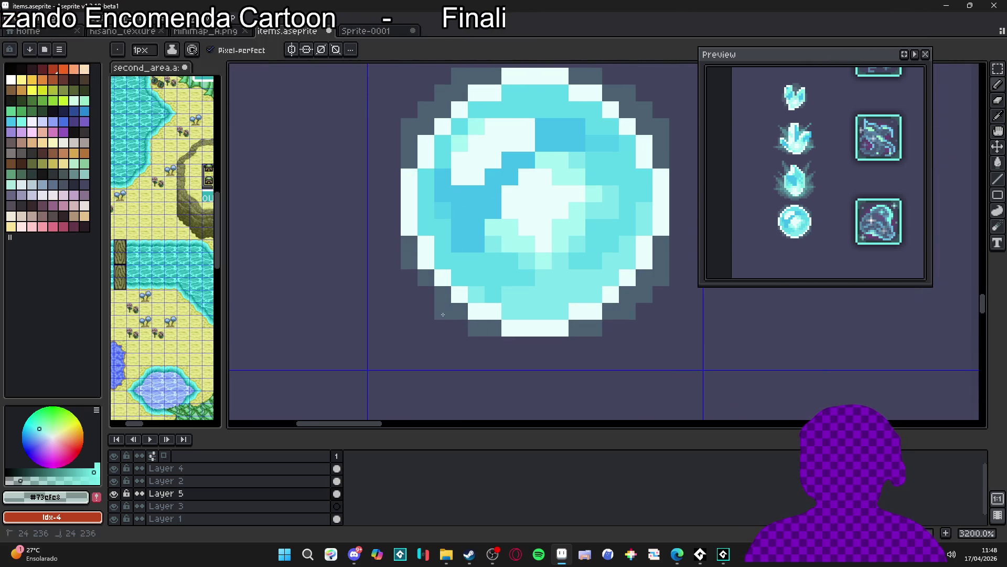
scroll(446, 310, "down", 3)
scroll(512, 310, "up", 2)
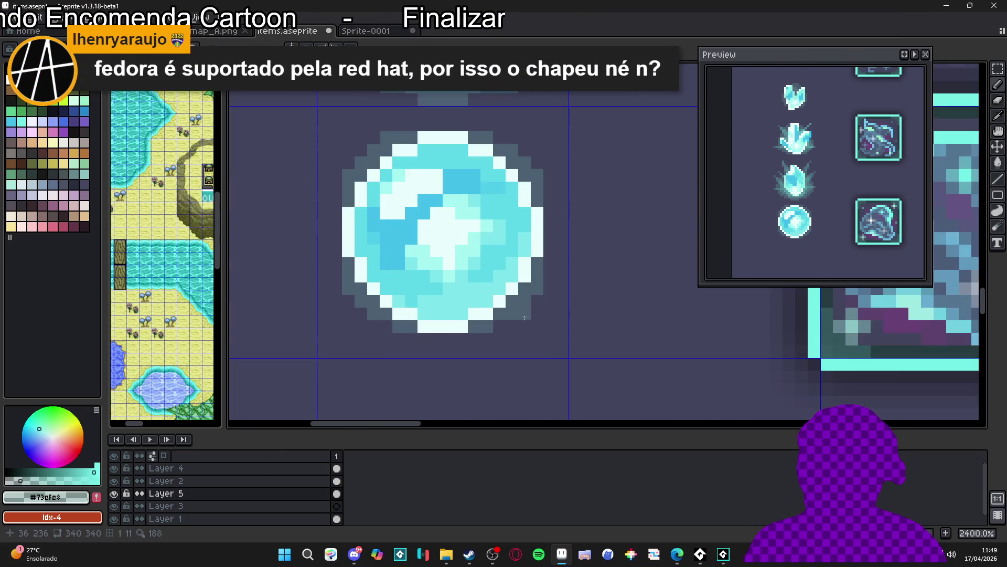
scroll(441, 318, "down", 3)
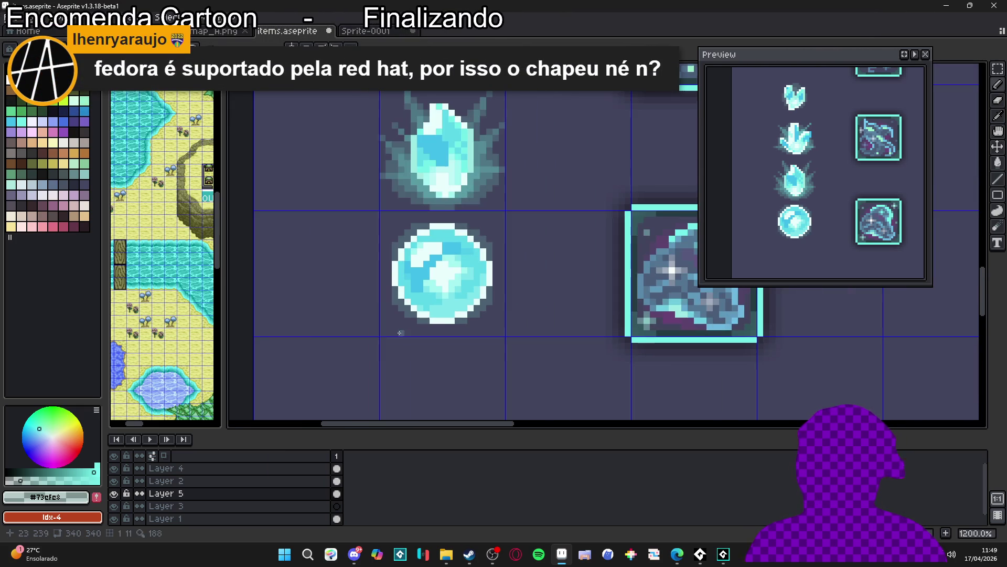
scroll(408, 310, "up", 2)
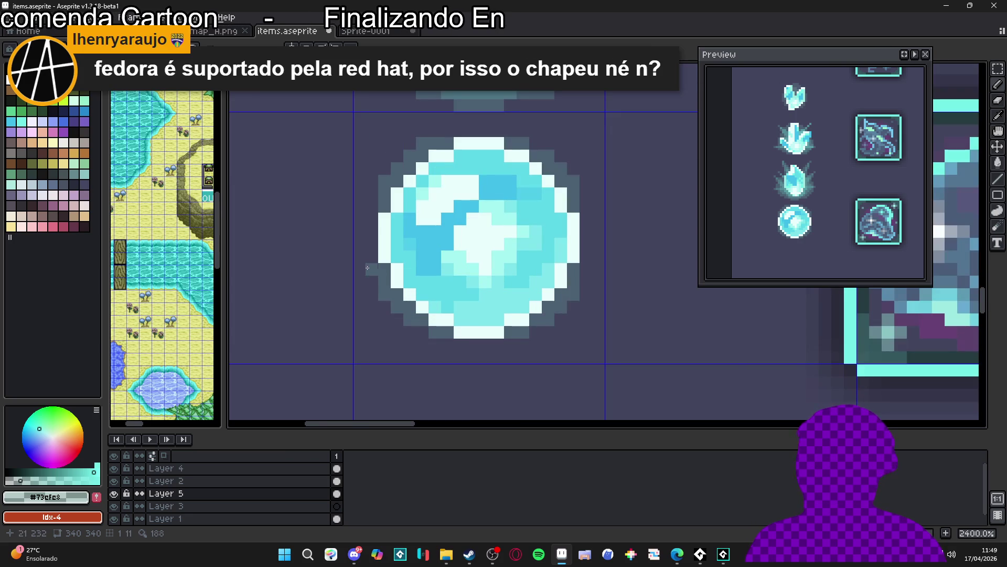
left_click_drag(373, 253, 375, 209)
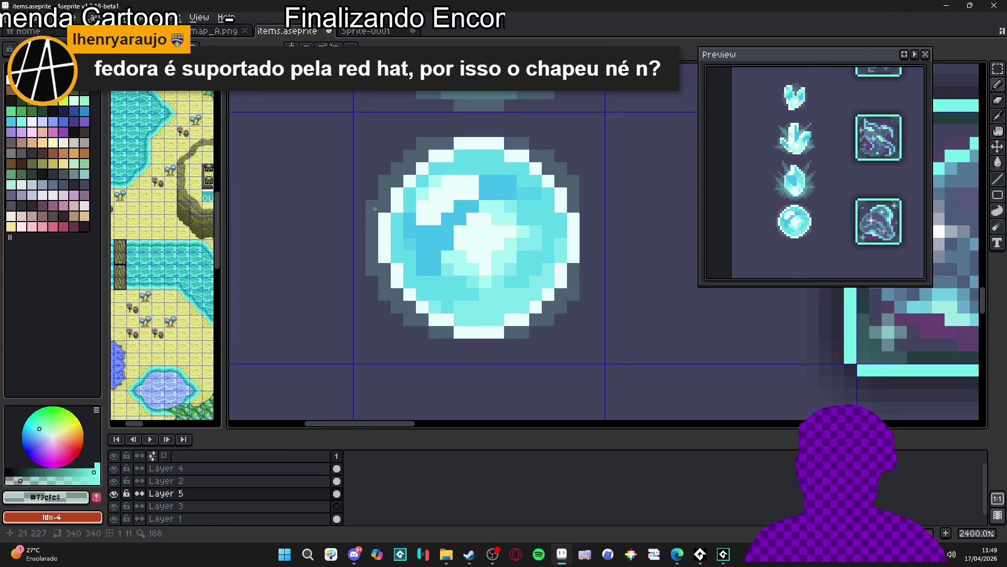
mouse_move(581, 209)
left_mouse_down()
mouse_move(586, 237)
mouse_move(573, 270)
left_mouse_up()
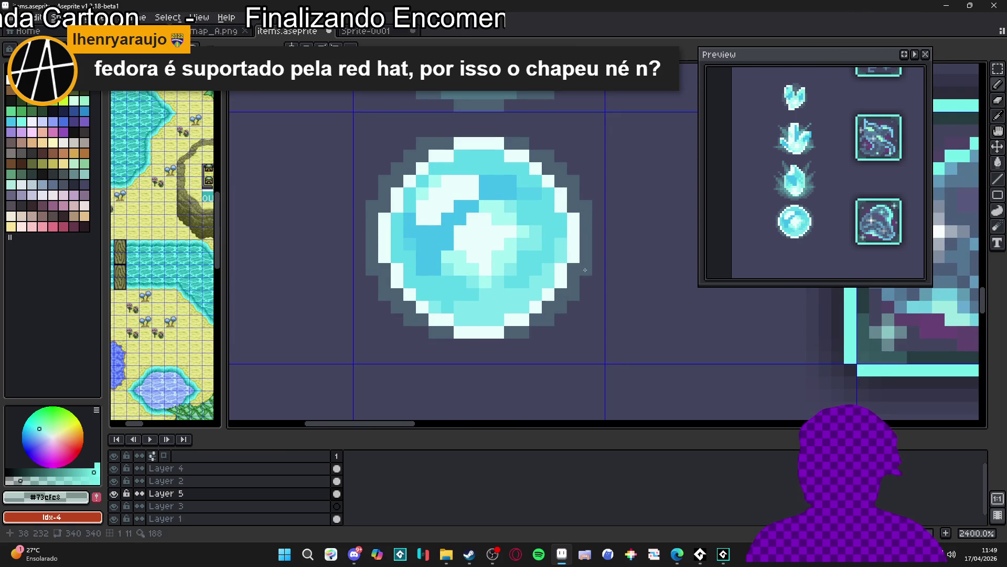
Step: Brighten a few pixels on the orb's left and right edges with a lighter colour
scroll(550, 283, "up", 1)
scroll(522, 286, "down", 1)
scroll(522, 286, "down", 1)
scroll(497, 308, "up", 1)
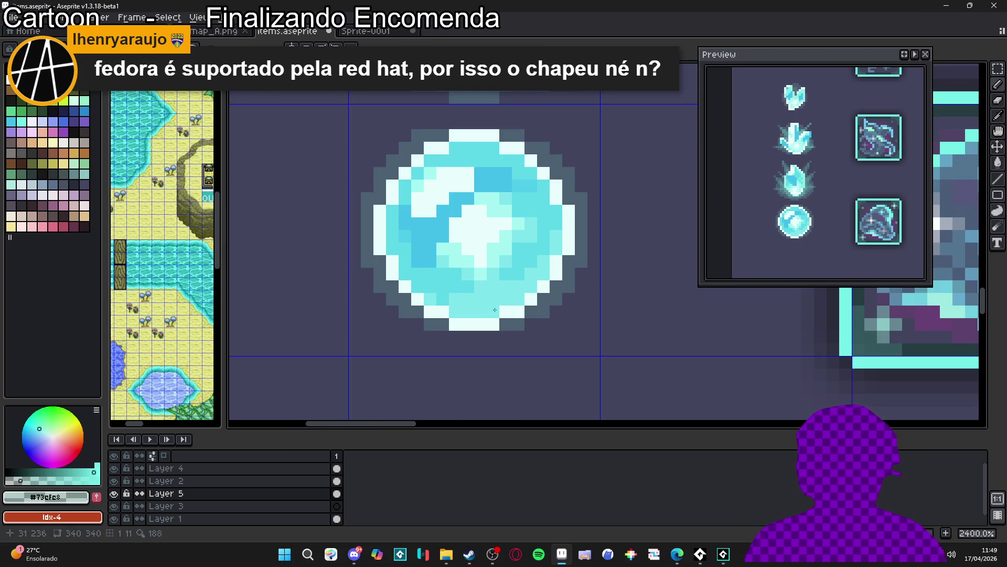
scroll(357, 286, "down", 1)
scroll(370, 285, "up", 1)
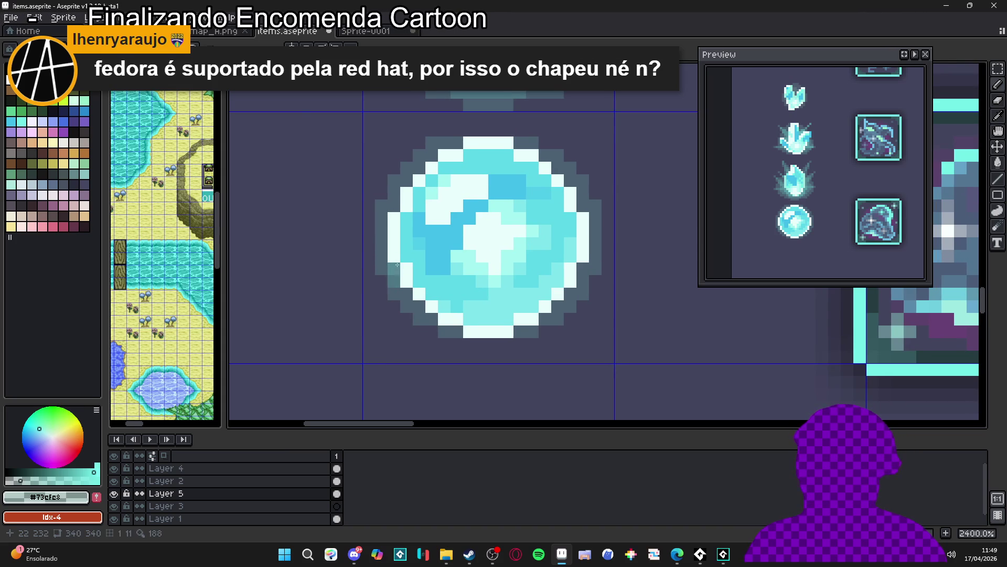
left_click(393, 206)
left_click(394, 194)
left_click(582, 207)
left_click(582, 194)
left_click(585, 270)
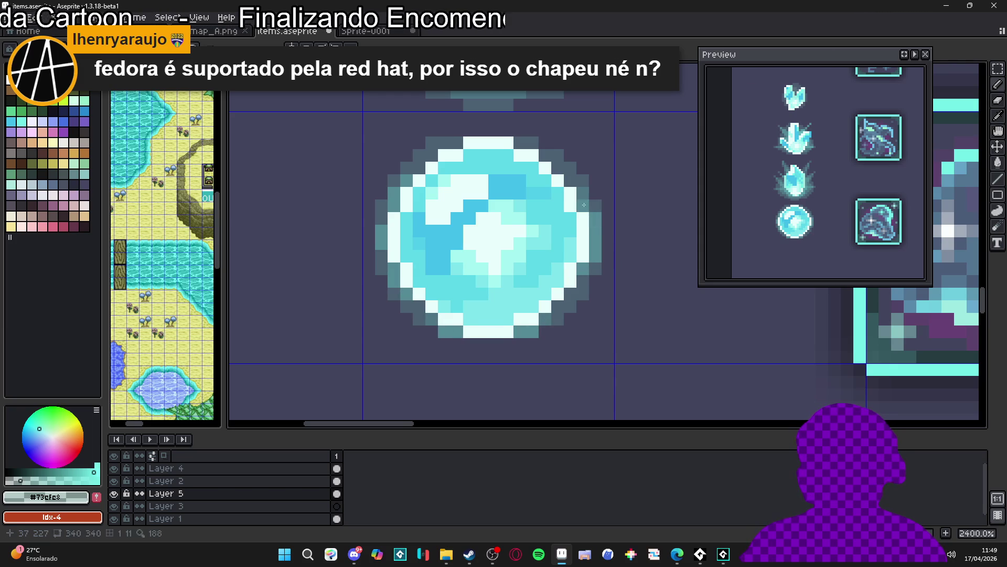
scroll(611, 287, "down", 3)
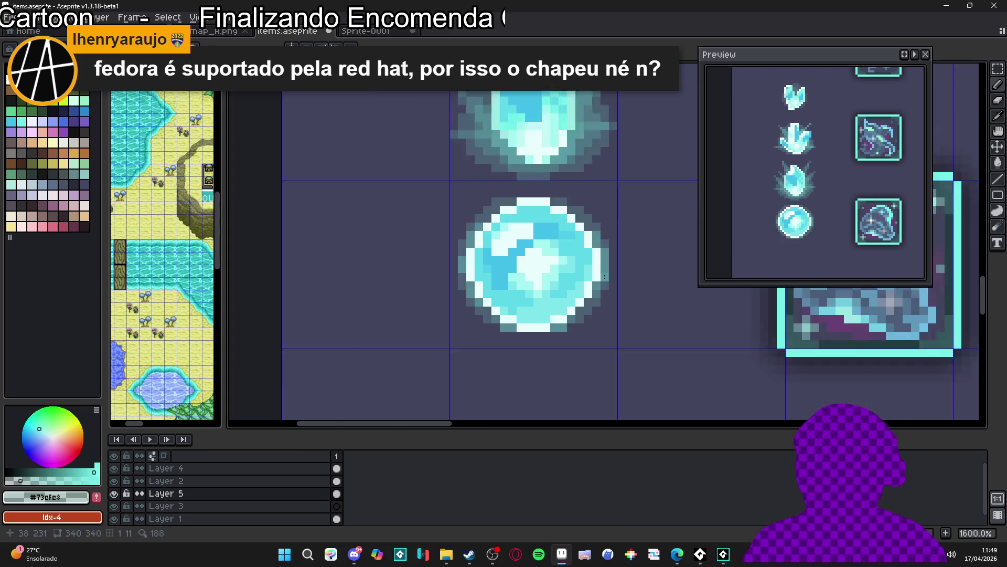
scroll(607, 308, "up", 4)
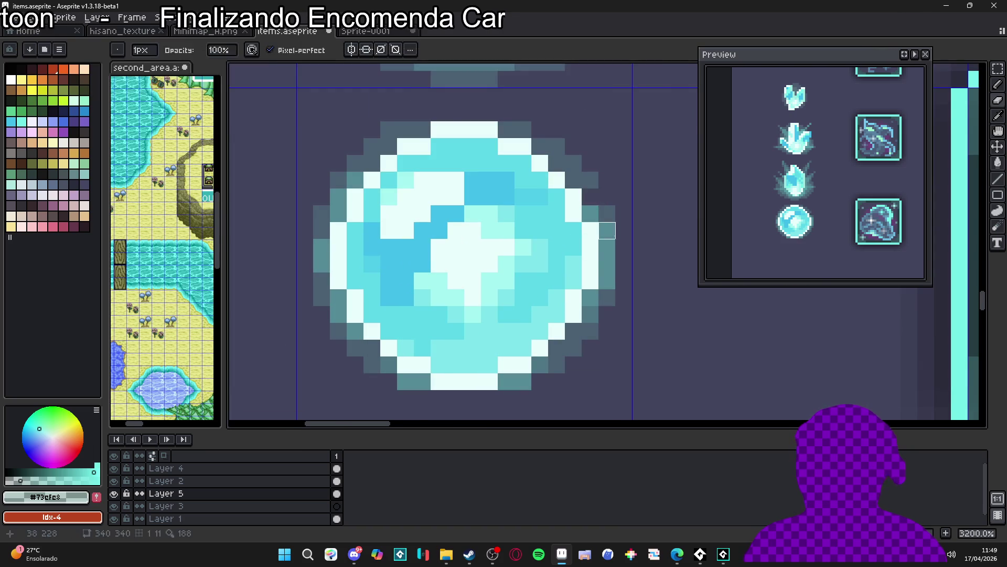
left_click_drag(540, 231, 512, 239)
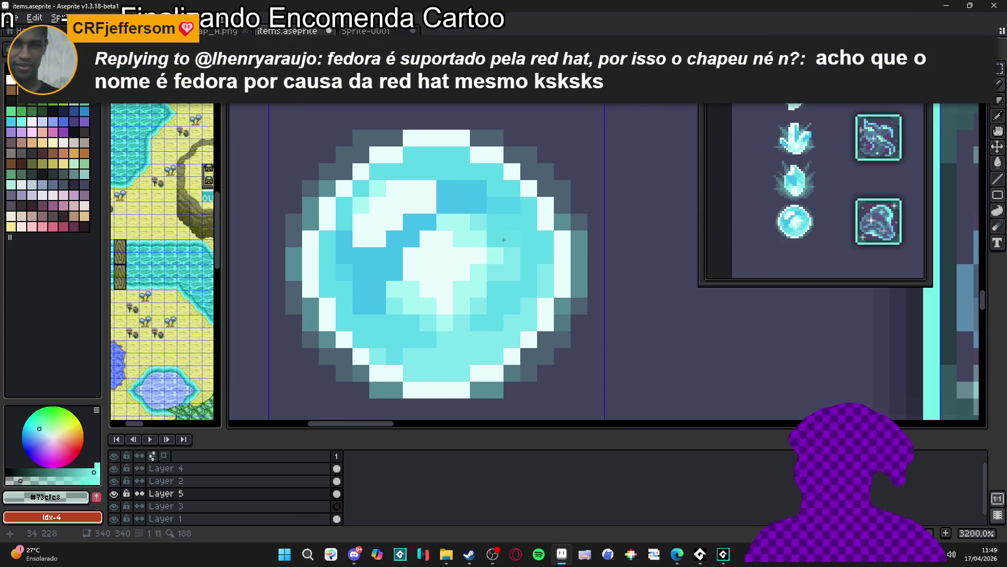
scroll(454, 258, "down", 1)
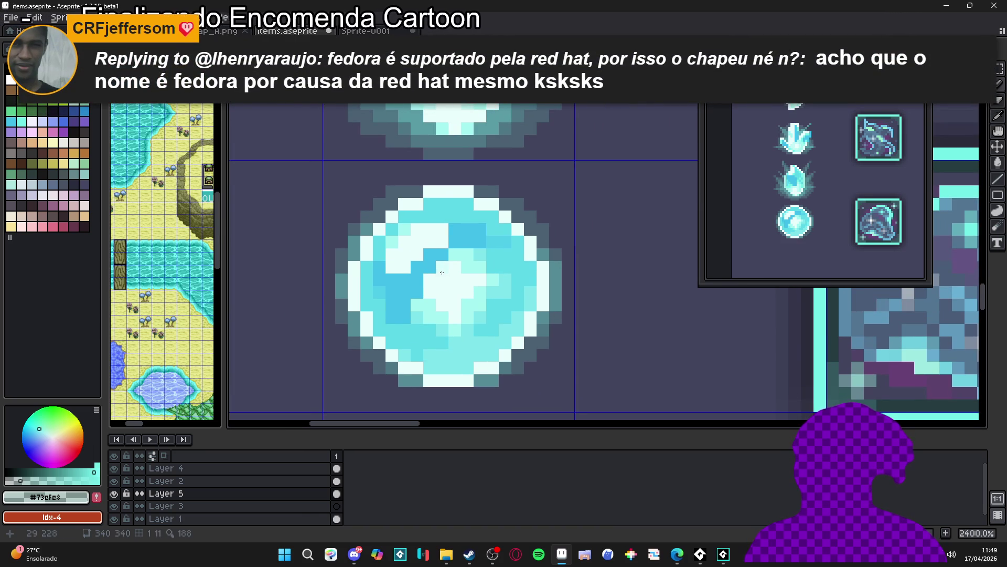
scroll(463, 196, "down", 2)
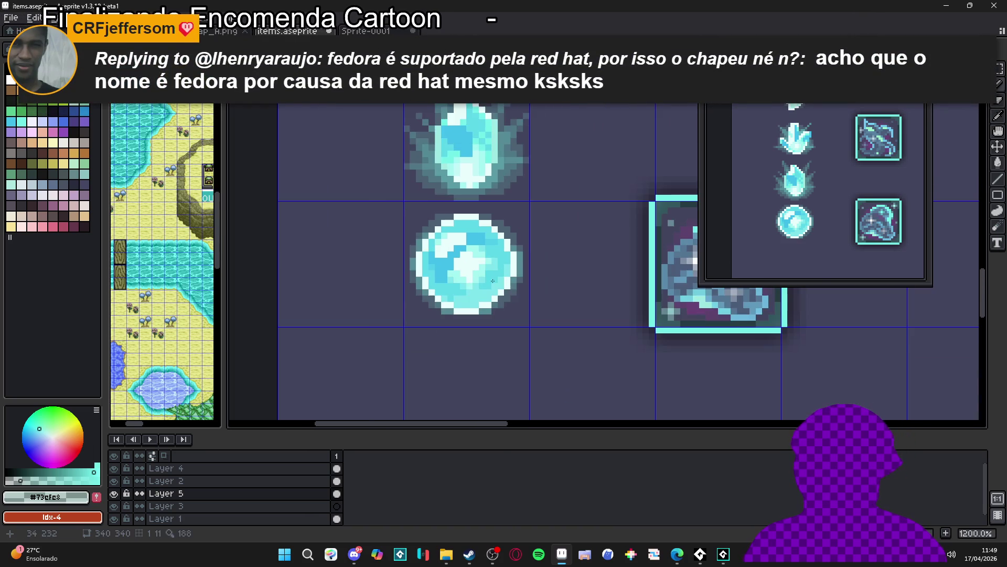
scroll(517, 283, "down", 2)
scroll(515, 285, "up", 4)
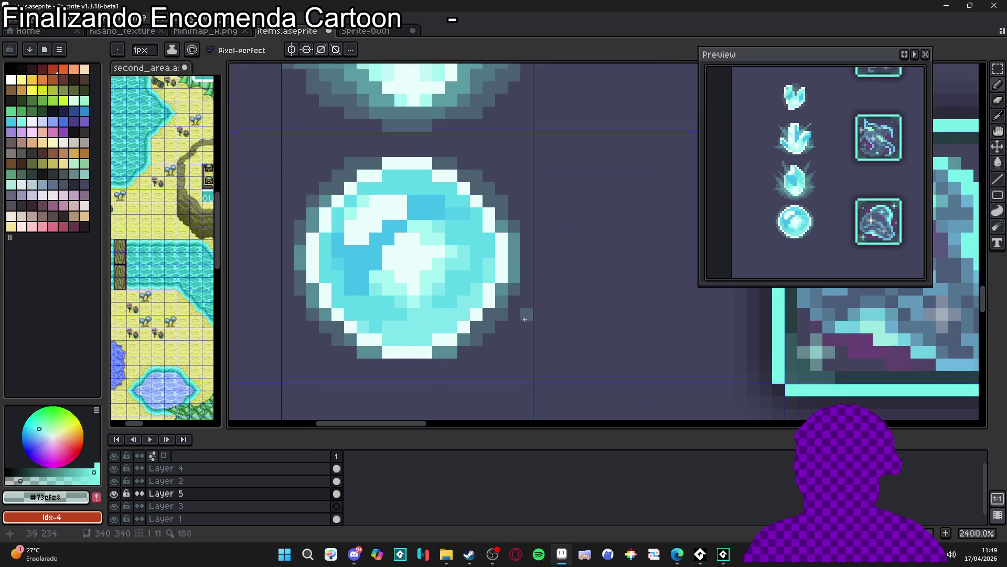
scroll(513, 287, "down", 1)
scroll(512, 288, "up", 1)
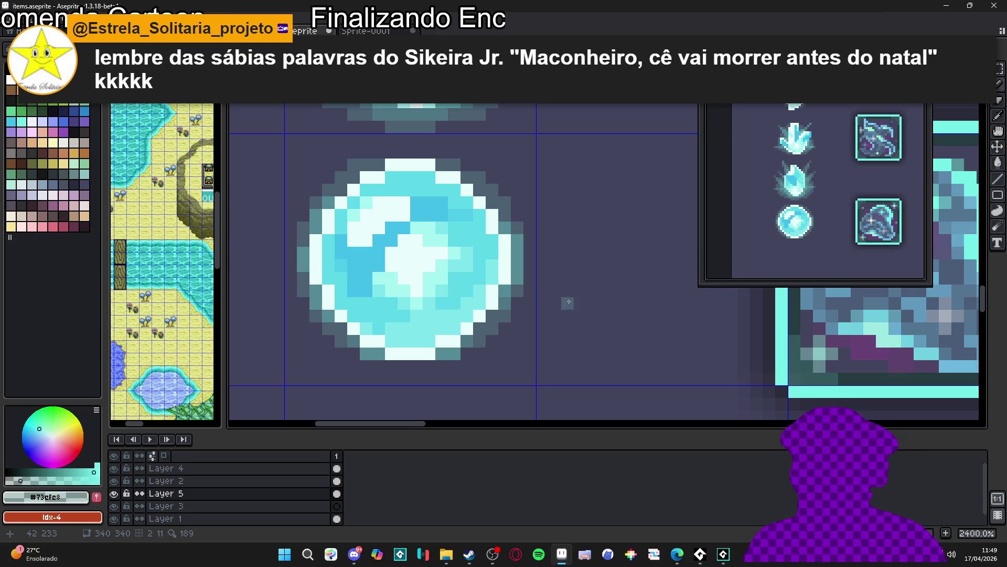
scroll(529, 278, "up", 1)
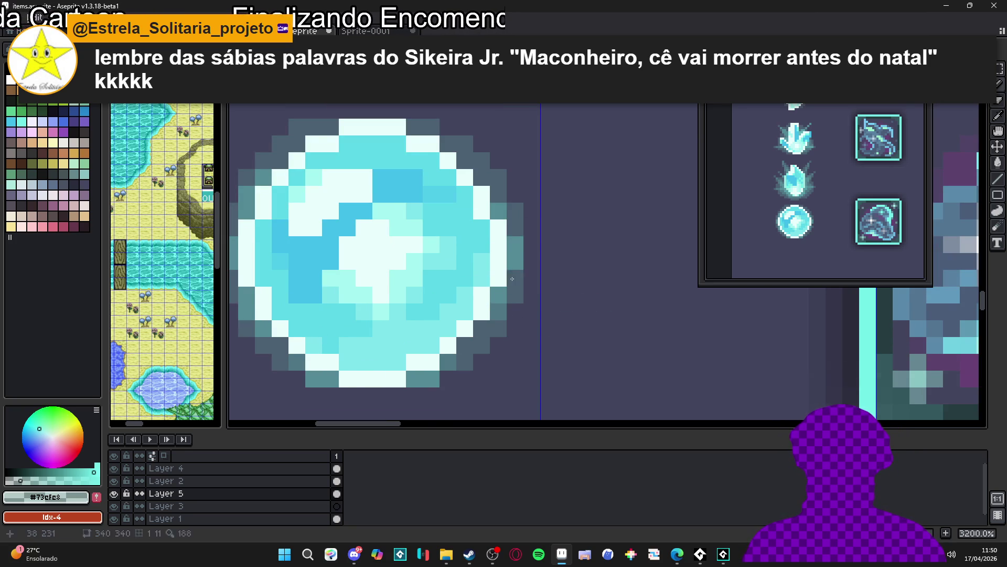
scroll(515, 277, "down", 2)
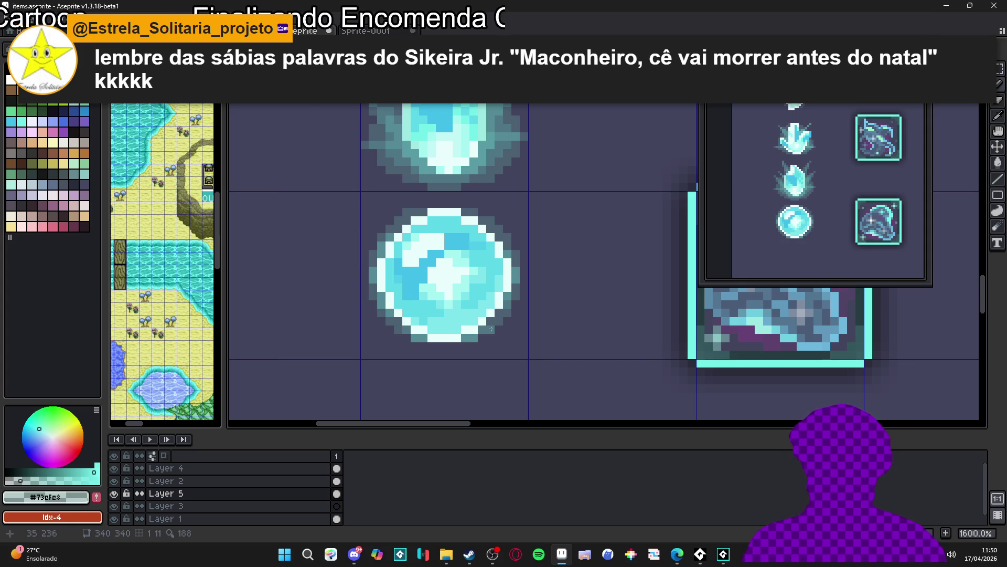
scroll(517, 248, "up", 2)
scroll(500, 244, "down", 2)
scroll(400, 313, "up", 1)
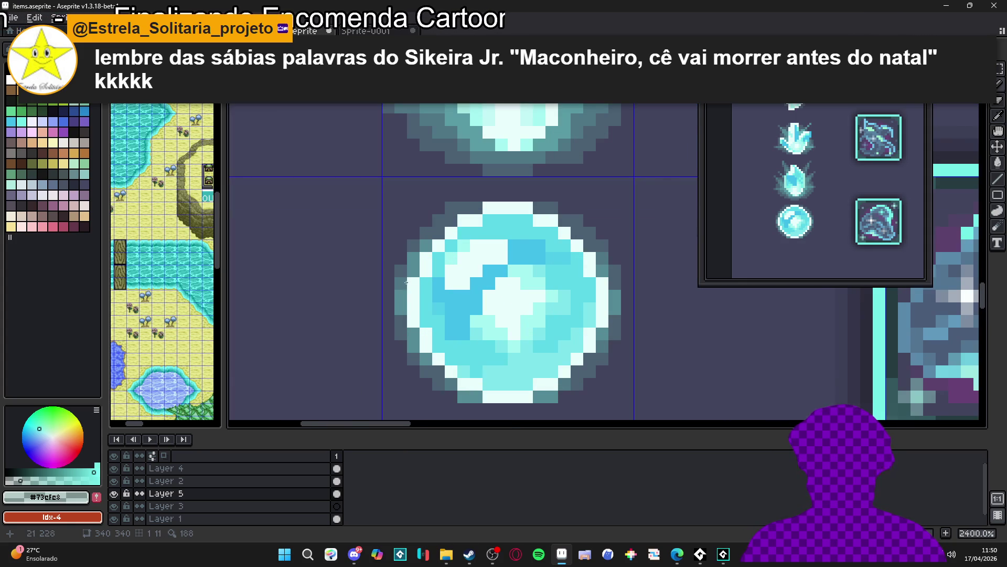
scroll(401, 313, "down", 2)
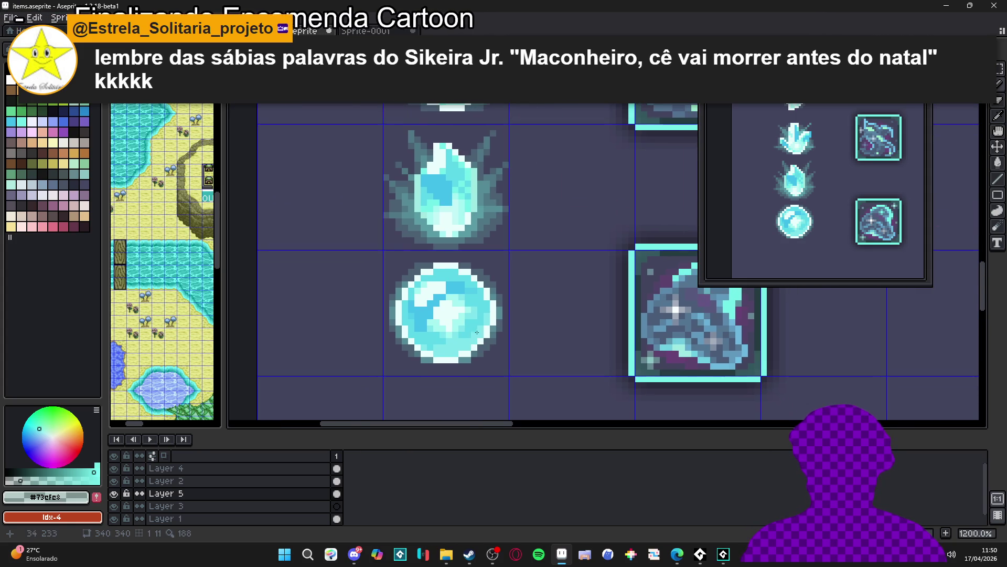
scroll(471, 271, "up", 2)
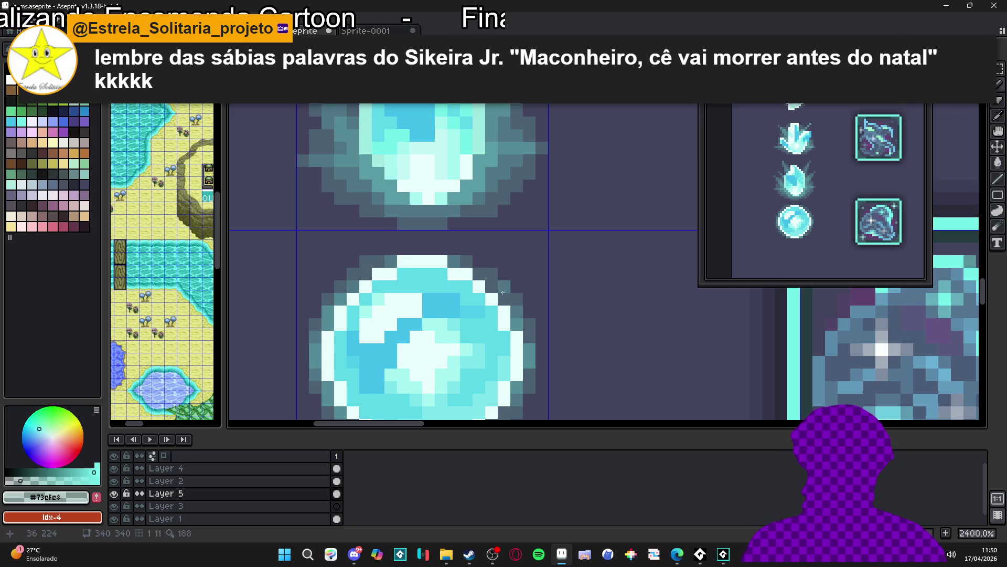
scroll(503, 298, "down", 4)
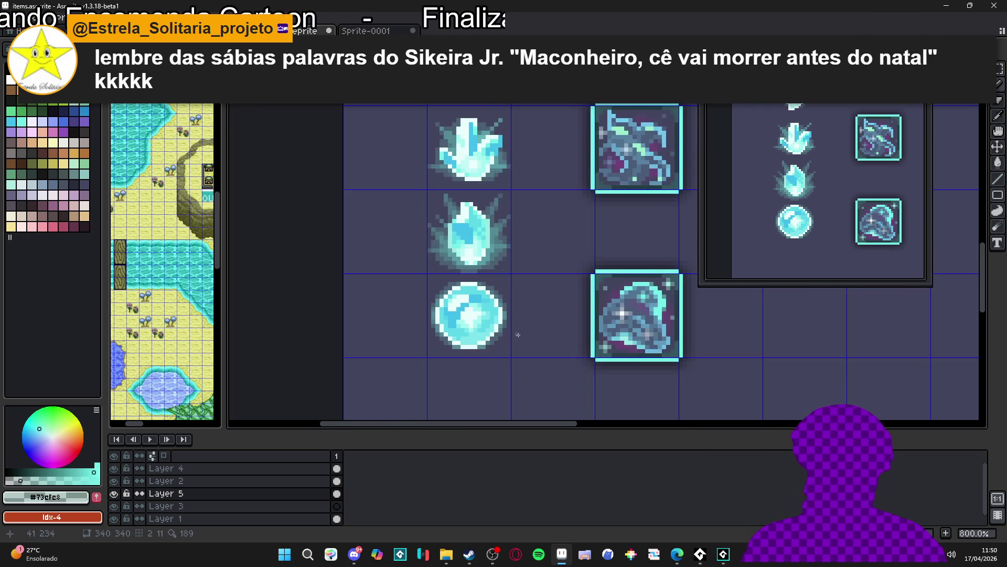
scroll(481, 362, "up", 3)
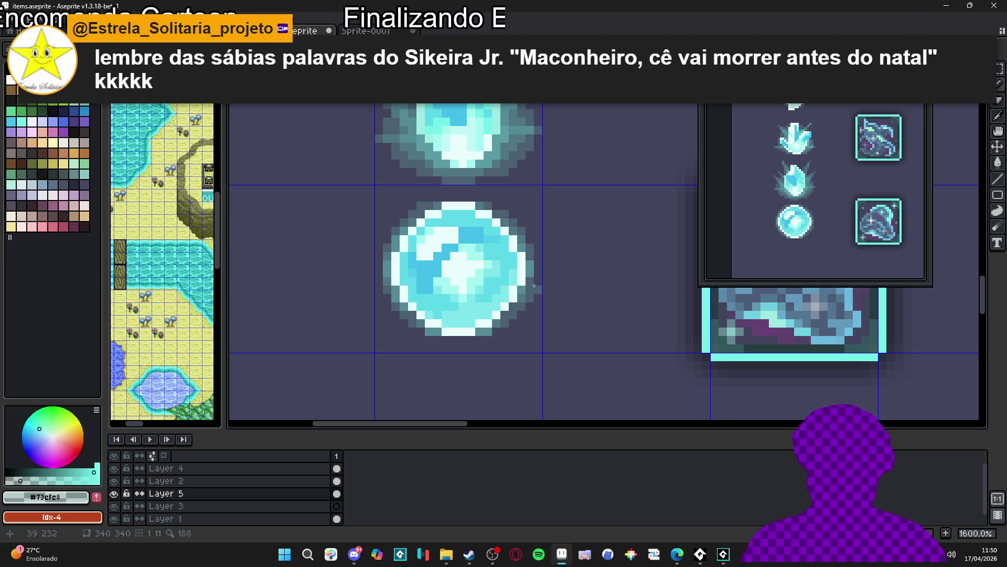
left_click_drag(536, 284, 540, 258)
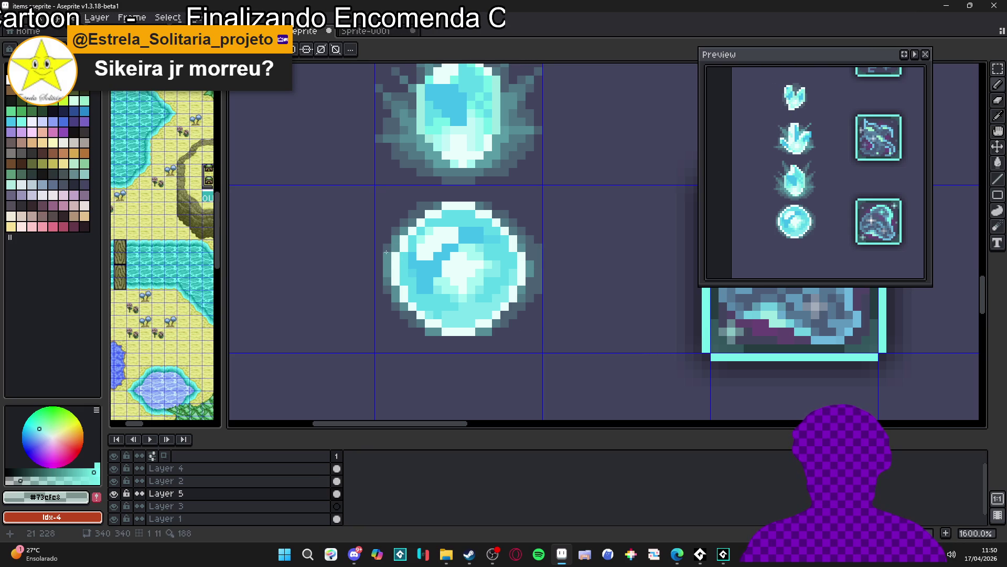
Step: With the Pencil tool active and the view zoomed out, undo the last pencil stroke
key("b")
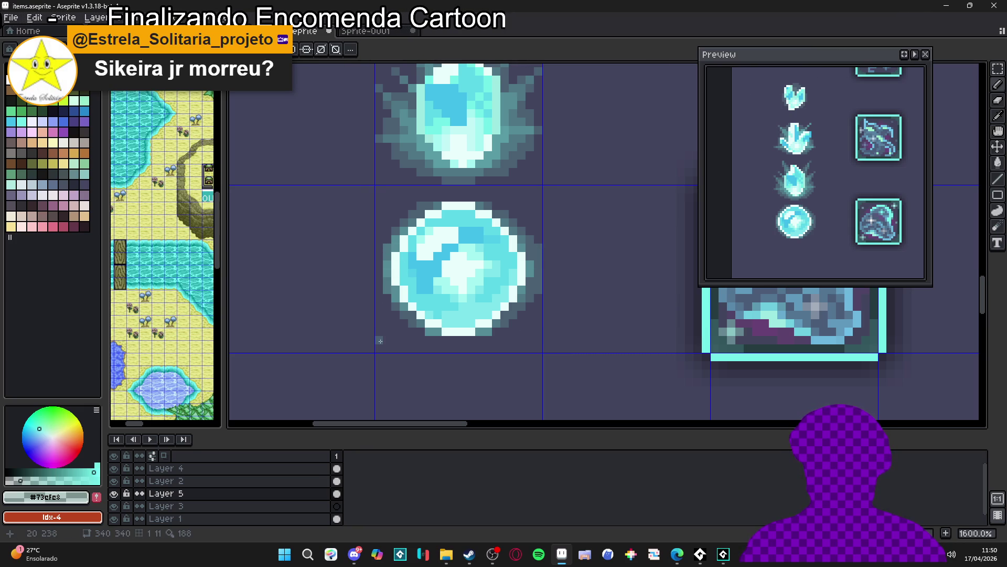
scroll(423, 344, "down", 4)
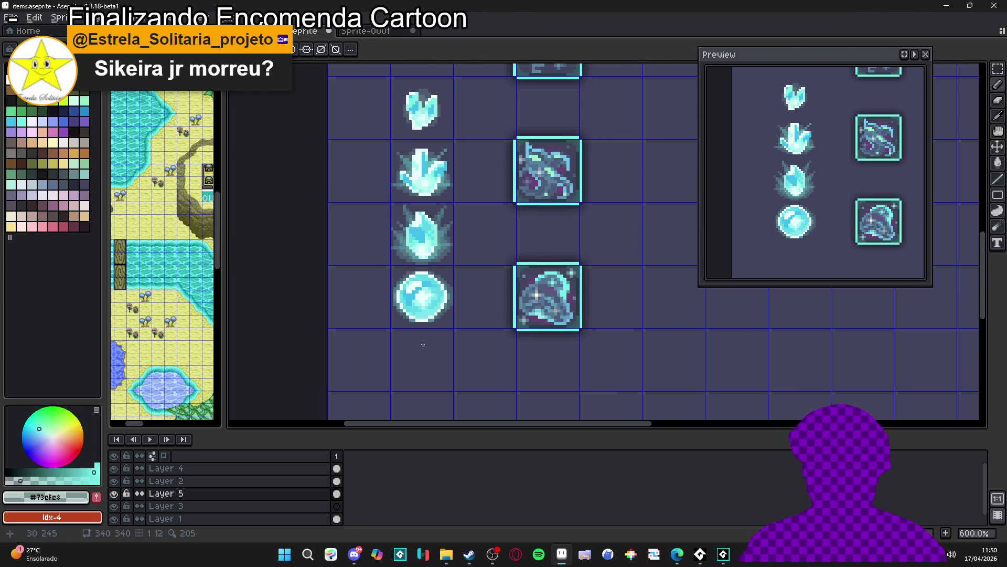
key("ctrl+z")
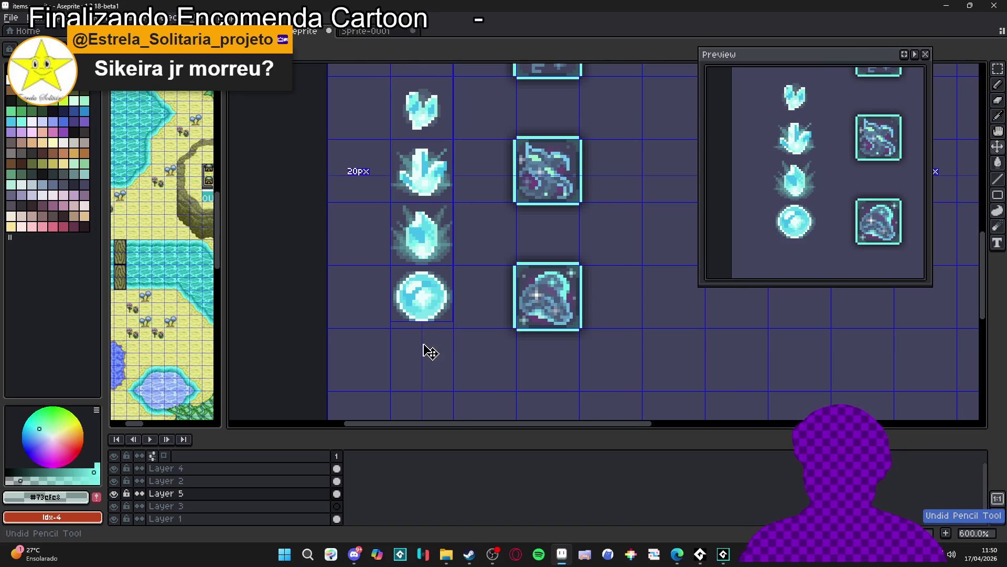
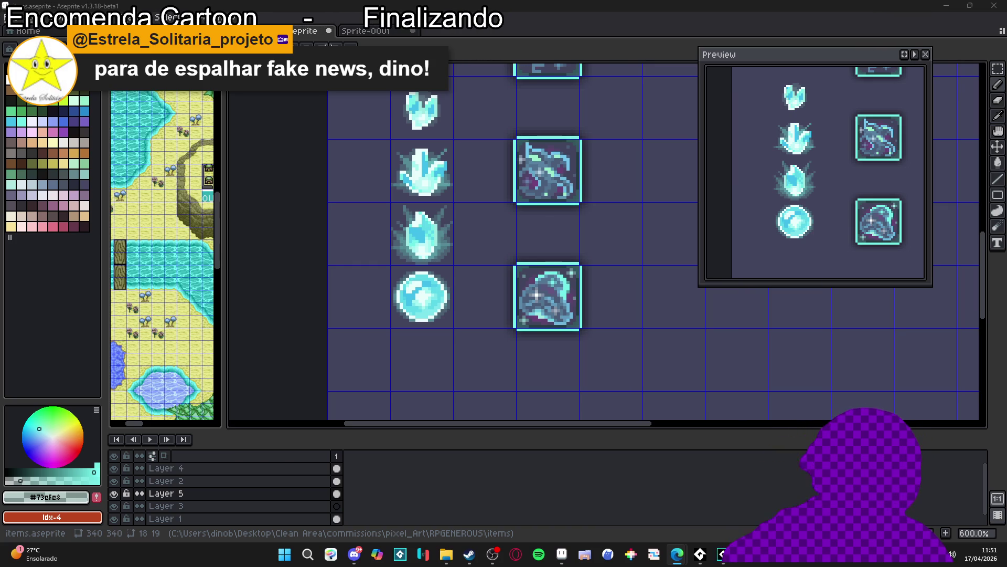
Step: Add dark teal diagonal glint pixels just off the orb's lower-right edge
scroll(446, 322, "up", 6)
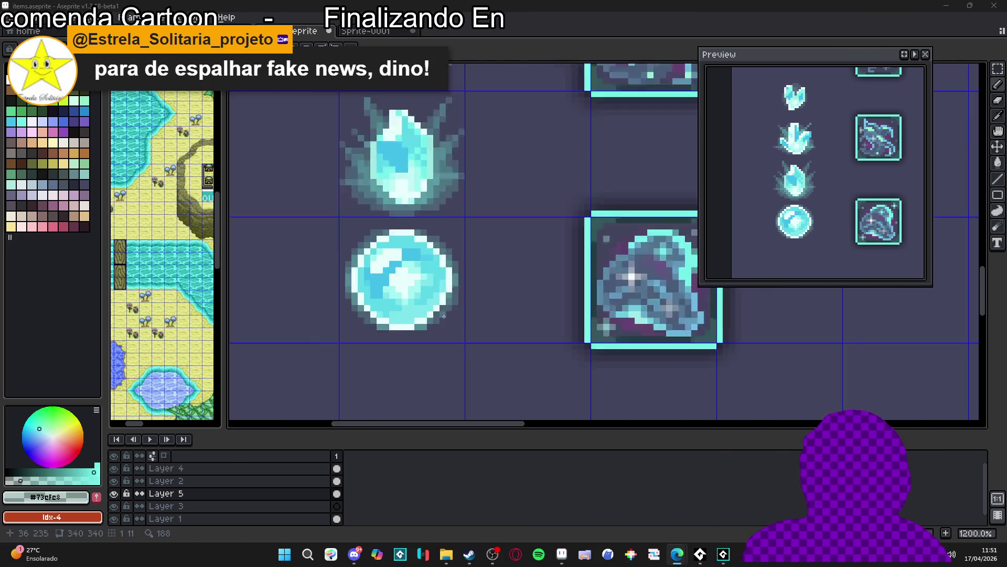
left_click_drag(447, 322, 466, 337)
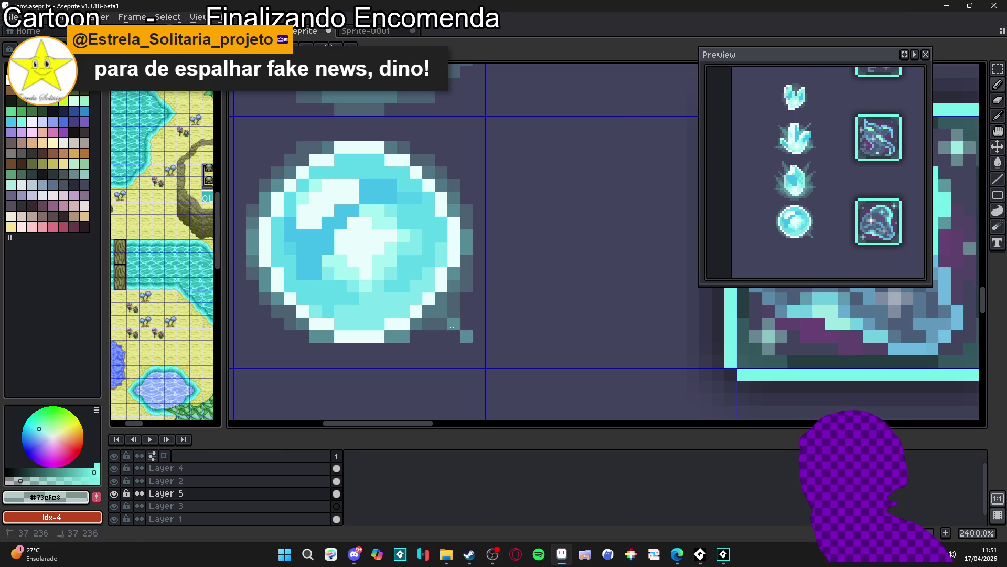
scroll(453, 329, "down", 2)
scroll(453, 331, "up", 2)
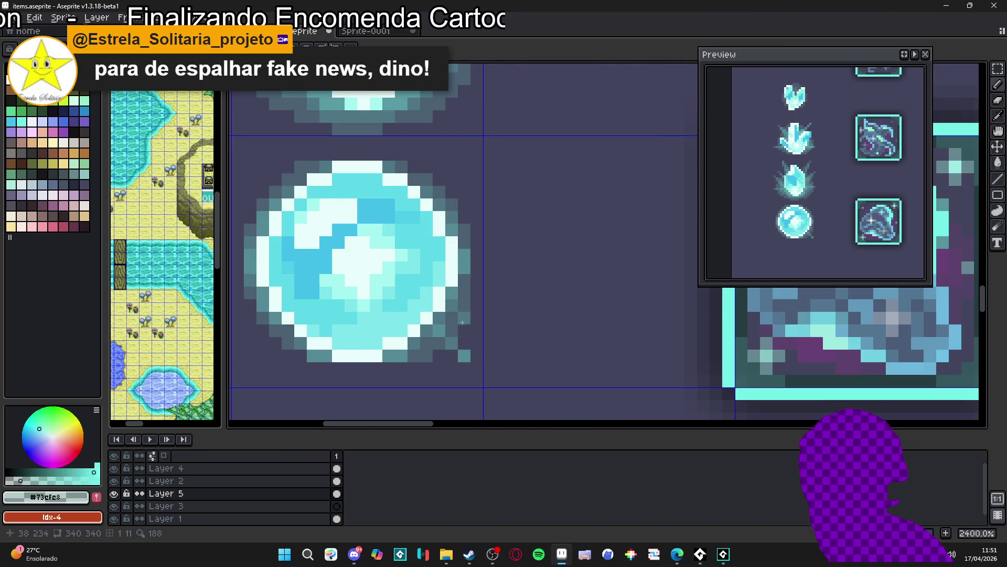
scroll(462, 353, "down", 5)
scroll(461, 353, "up", 3)
left_click(462, 354)
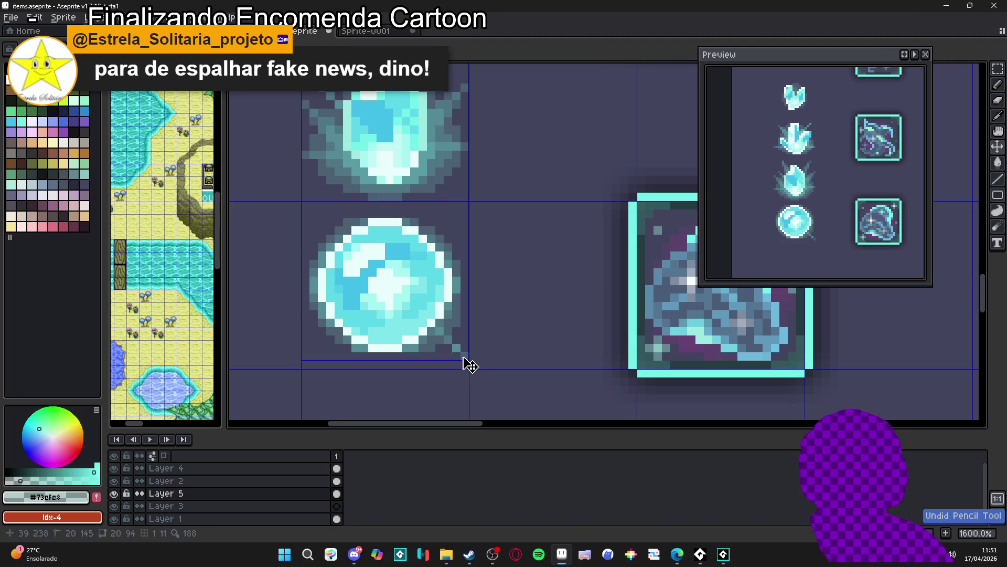
scroll(436, 353, "left", 1)
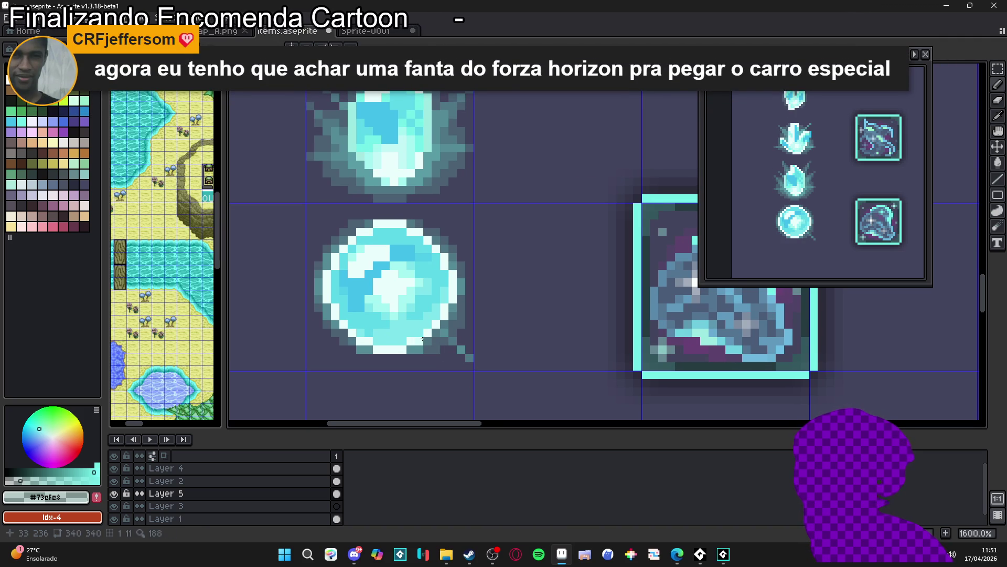
scroll(417, 336, "down", 2)
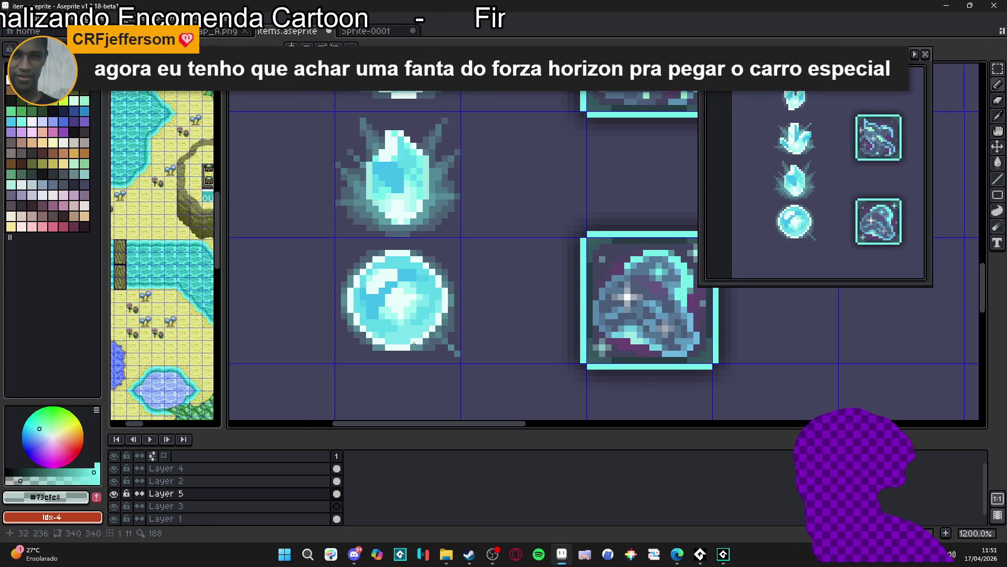
scroll(409, 329, "up", 4)
Step: Paint a dark teal diagonal ray up-left from the orb, undoing the last bad stroke
left_click_drag(376, 302, 352, 268)
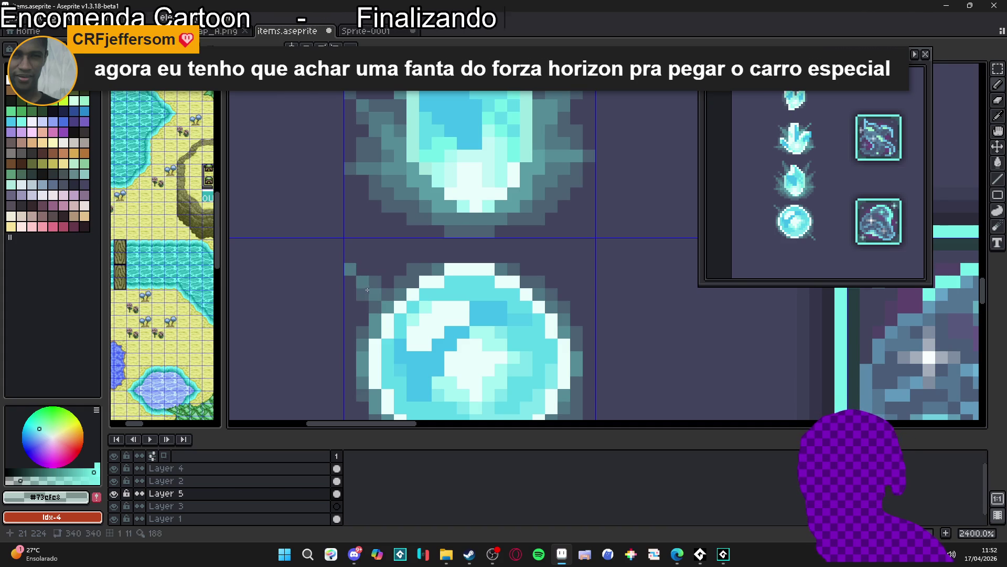
left_click(375, 289)
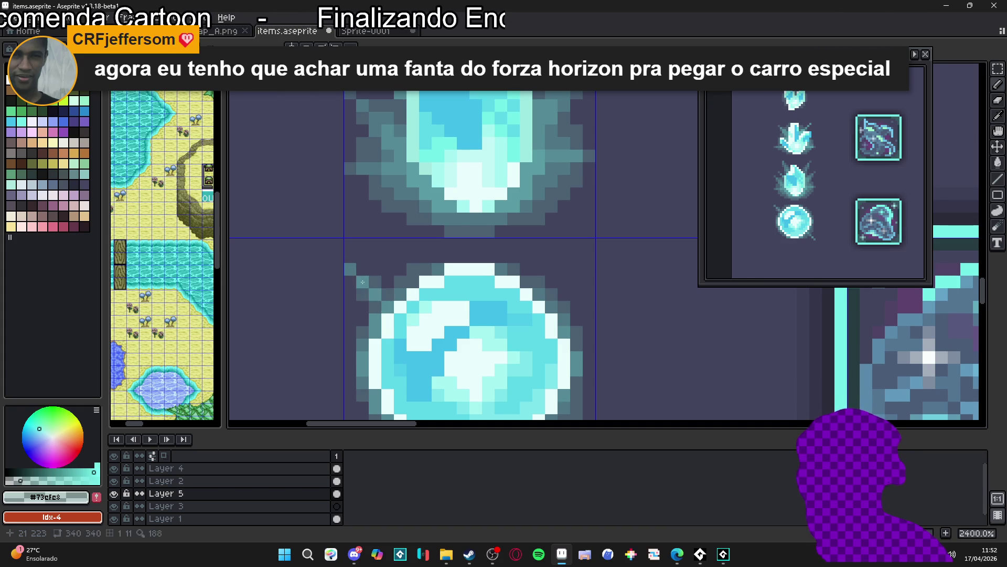
scroll(405, 329, "down", 3)
scroll(421, 358, "up", 5)
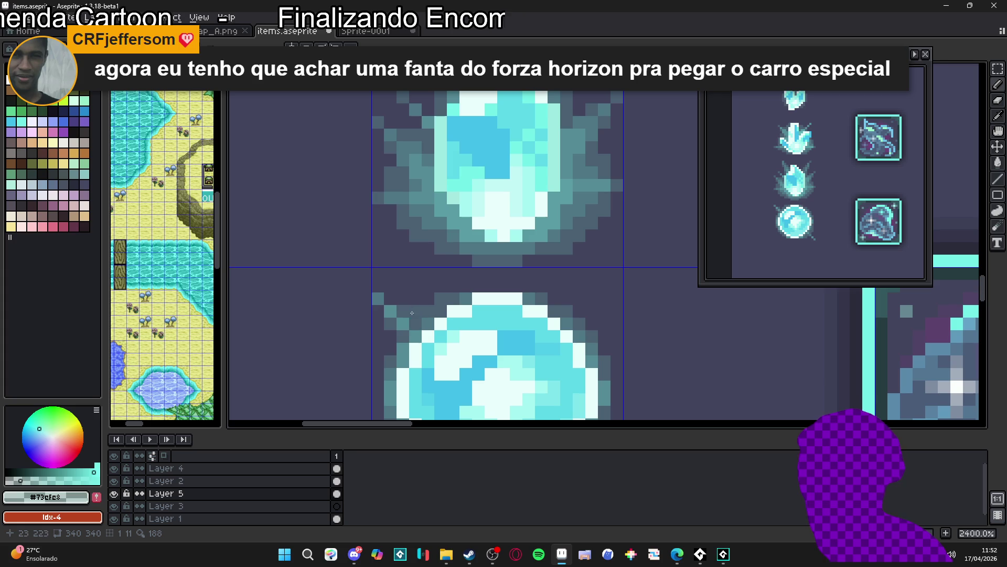
scroll(391, 336, "down", 3)
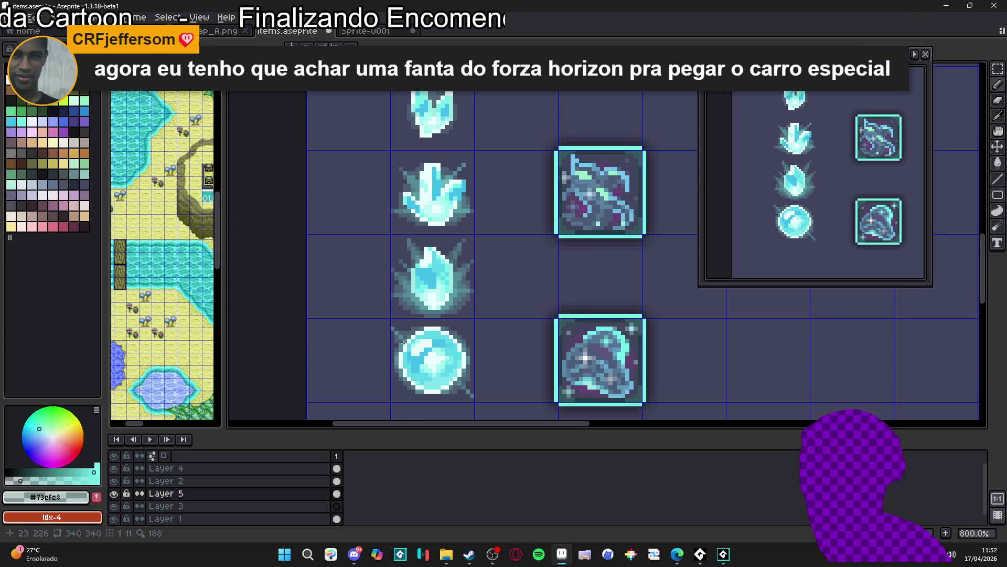
scroll(405, 344, "up", 5)
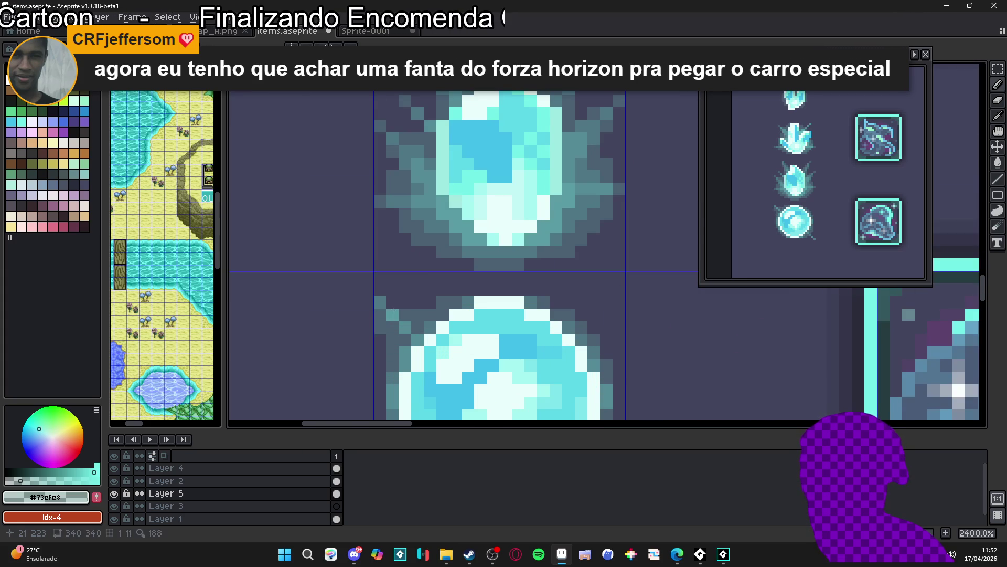
scroll(391, 312, "down", 4)
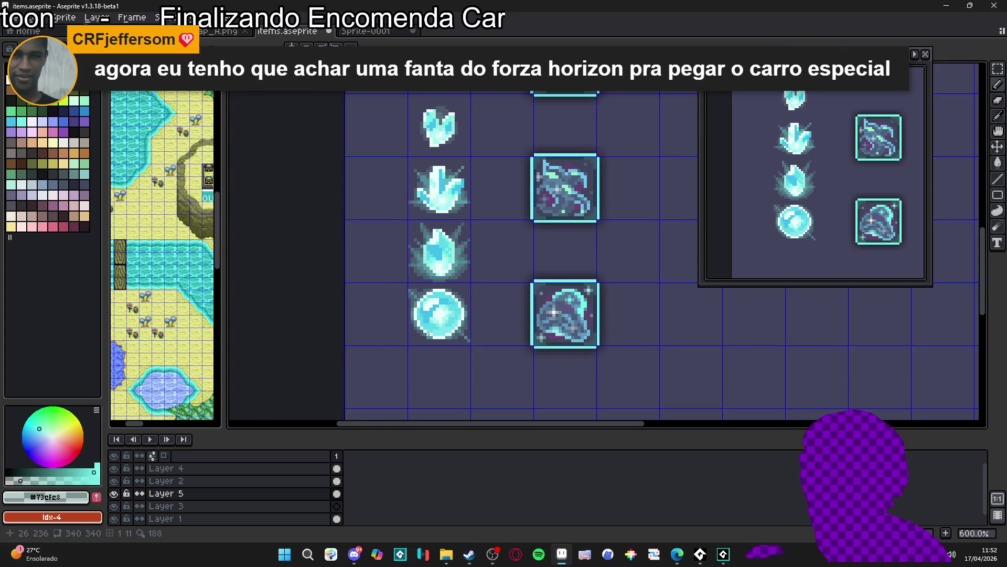
scroll(423, 335, "up", 4)
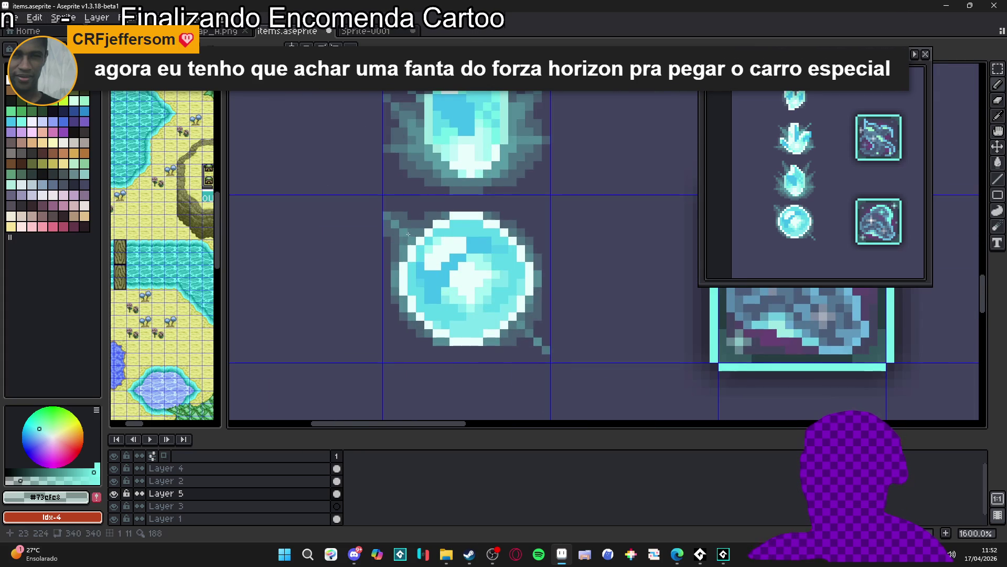
scroll(407, 234, "down", 3)
scroll(394, 235, "up", 5)
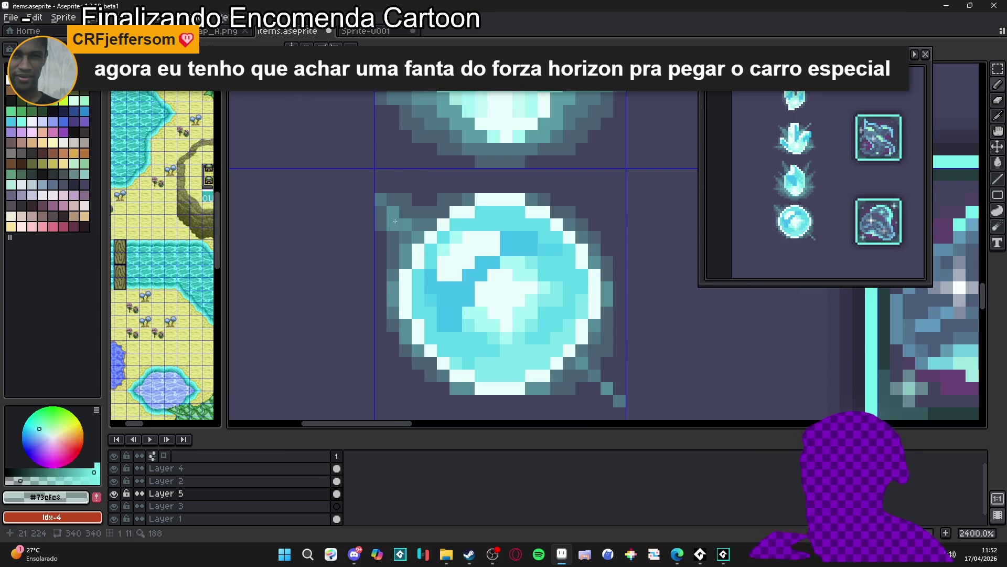
scroll(437, 266, "down", 3)
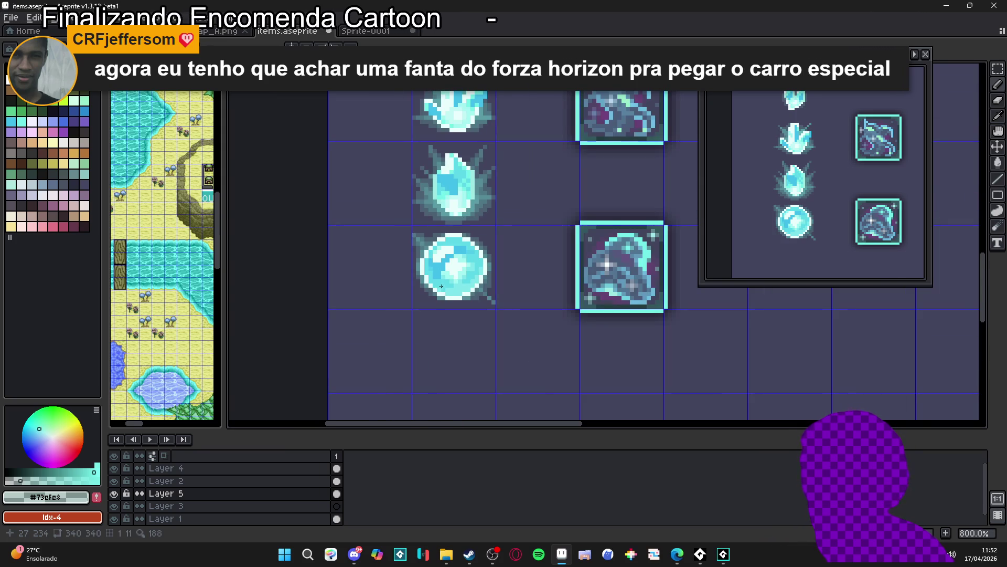
key("ctrl+z")
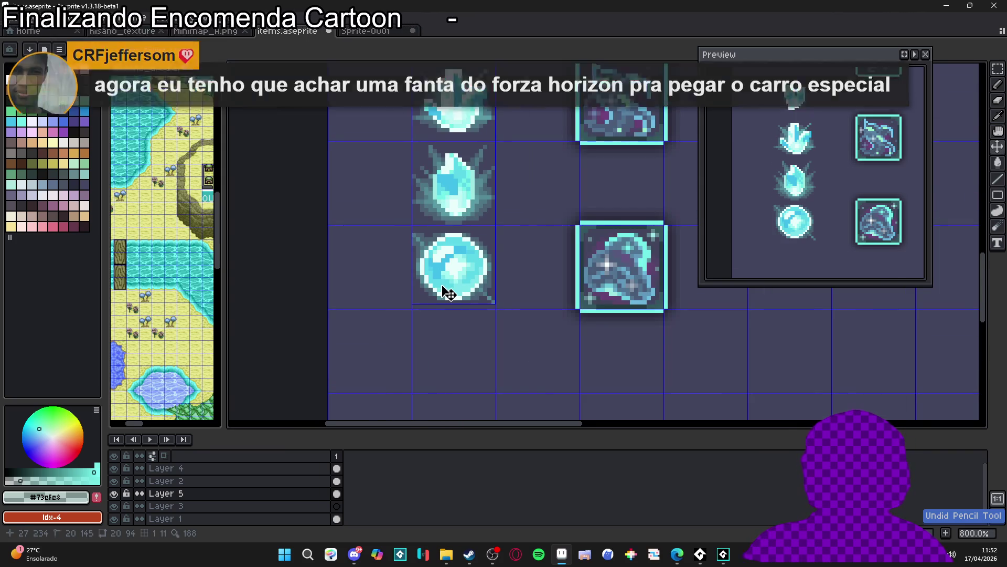
Step: Deselect, then add dark teal glint pixels off the orb's top-right and lower-left edges
key("ctrl+d")
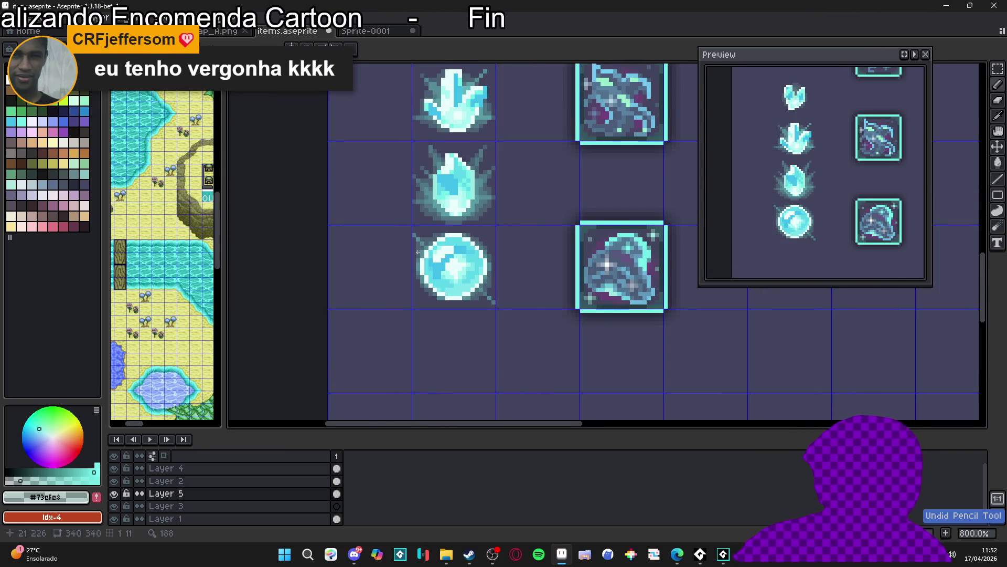
scroll(418, 252, "up", 1)
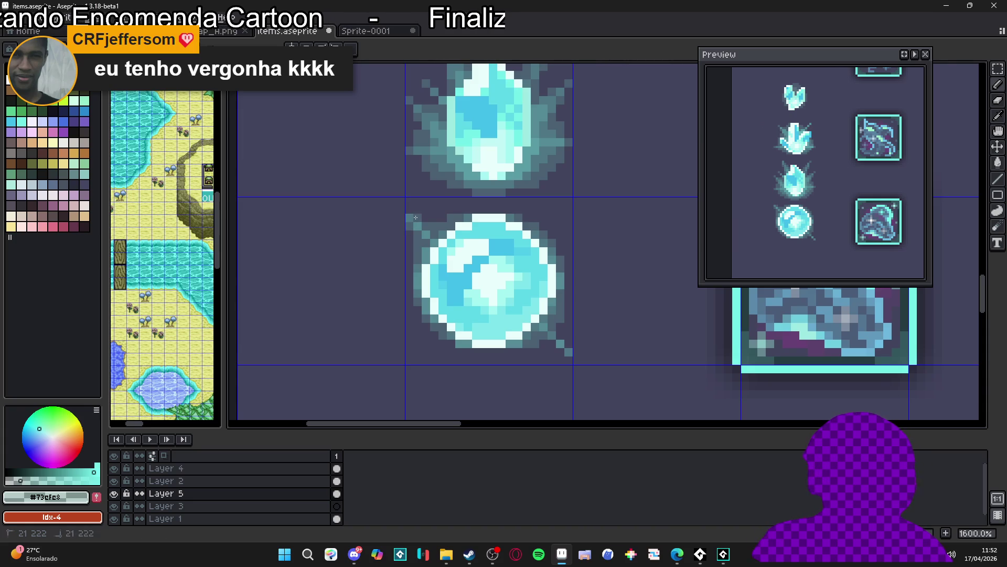
scroll(497, 247, "up", 1)
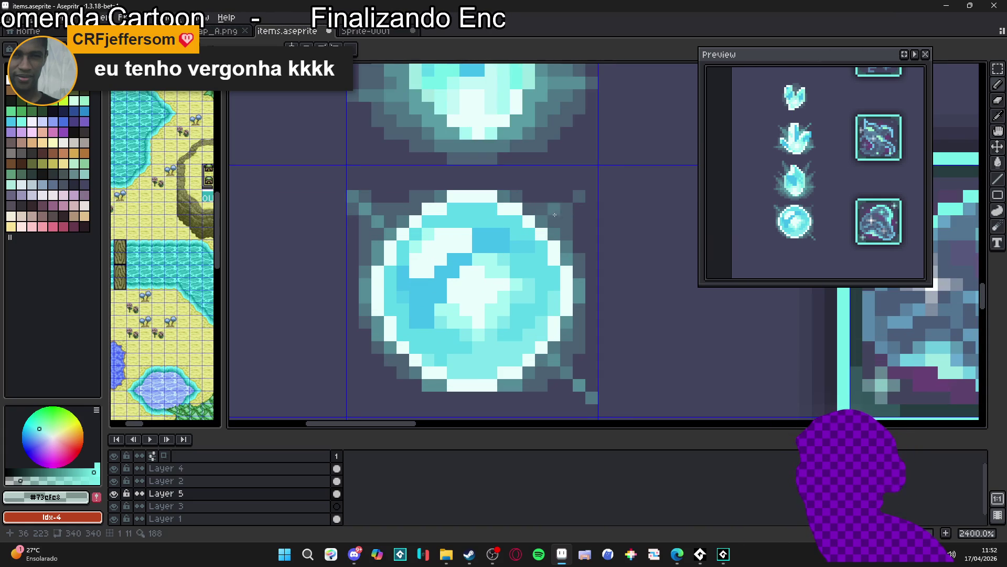
left_click(565, 211)
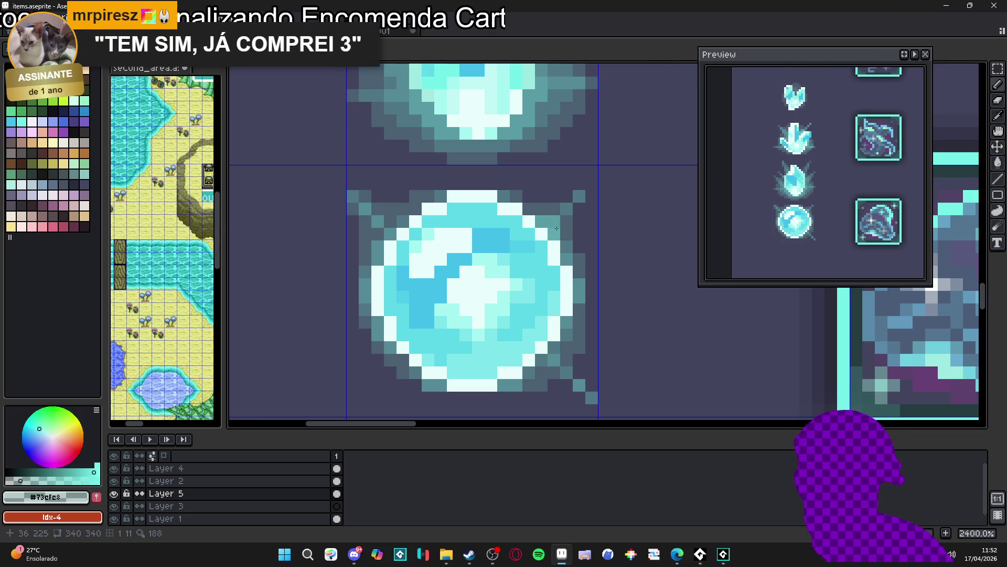
scroll(562, 269, "down", 5)
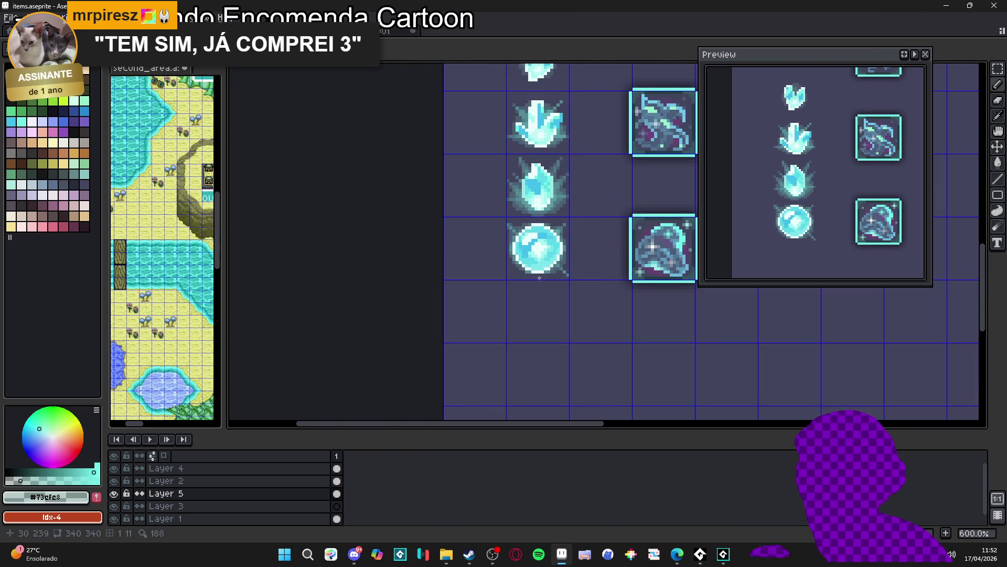
scroll(547, 274, "up", 3)
scroll(575, 279, "down", 1)
scroll(575, 280, "down", 1)
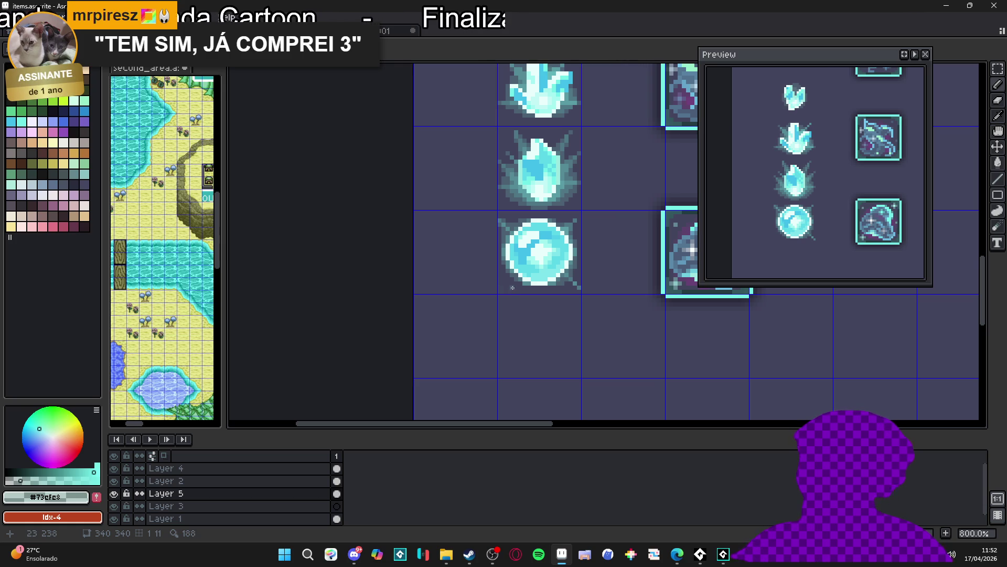
scroll(511, 288, "up", 6)
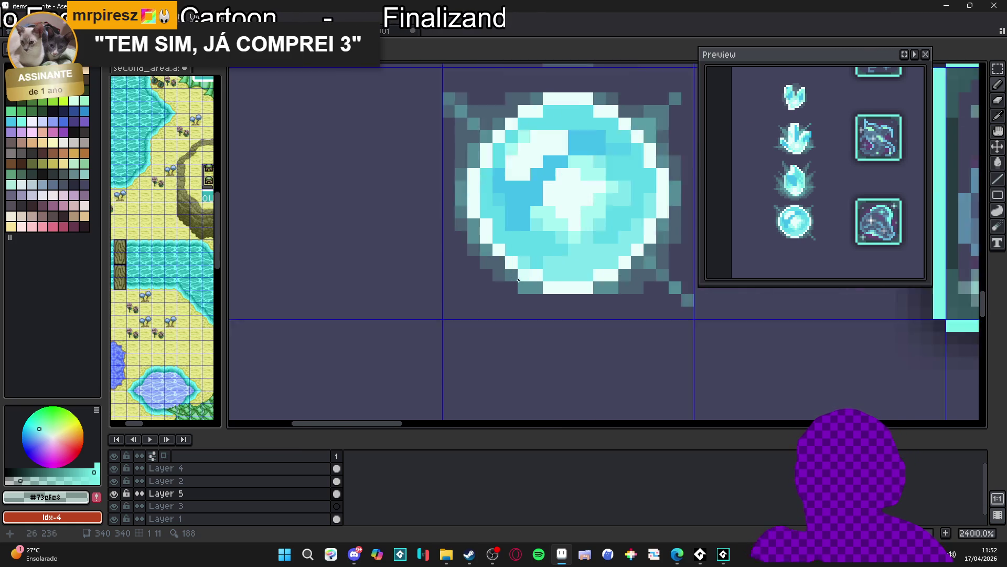
left_click_drag(445, 287, 493, 253)
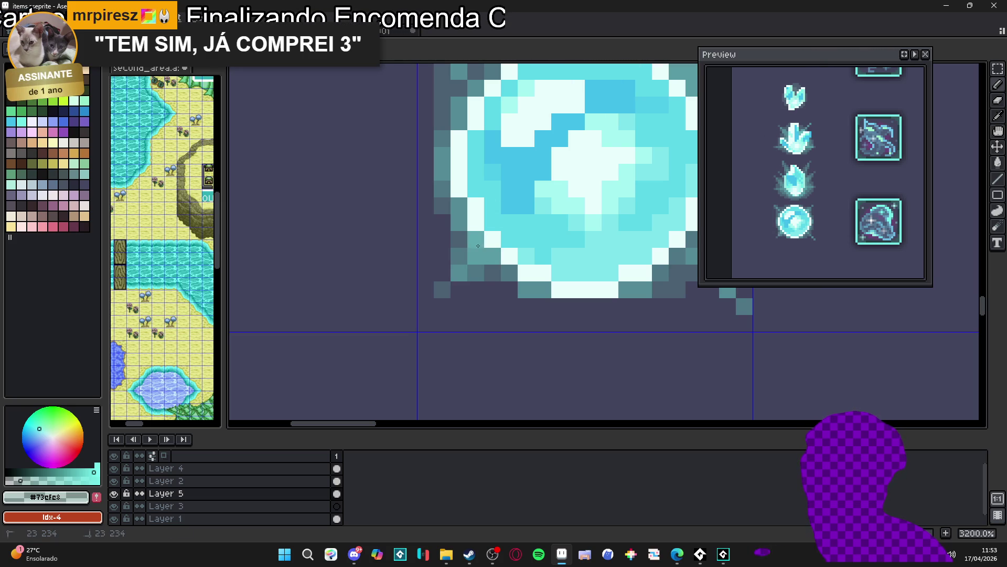
scroll(477, 304, "down", 5)
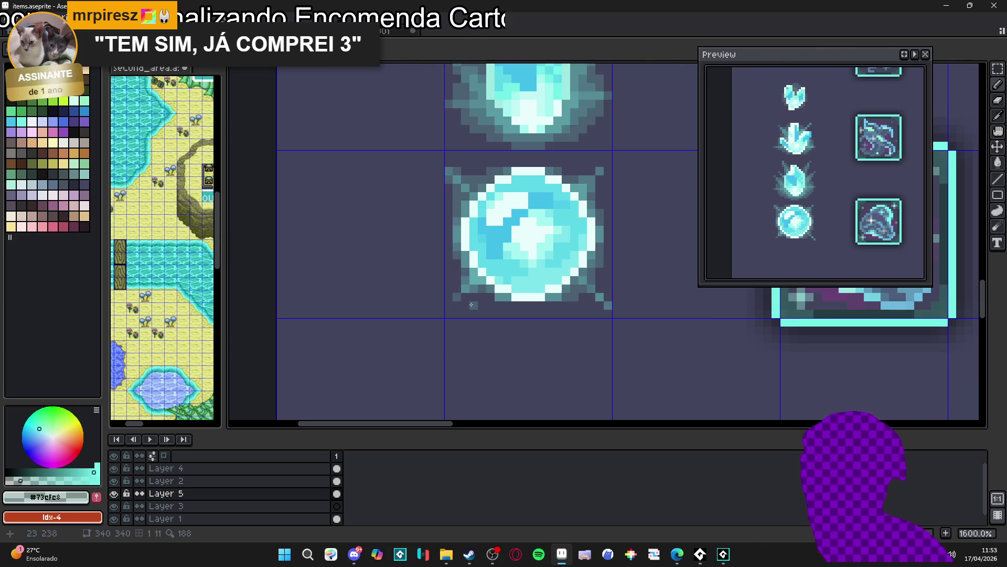
Step: Save the sprite sheet
scroll(506, 319, "down", 1)
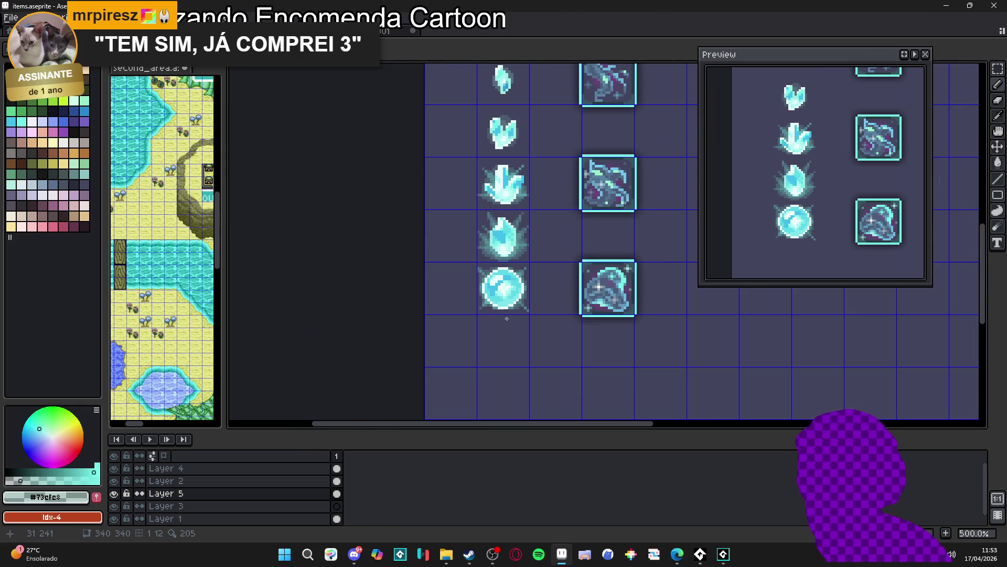
scroll(511, 323, "down", 1)
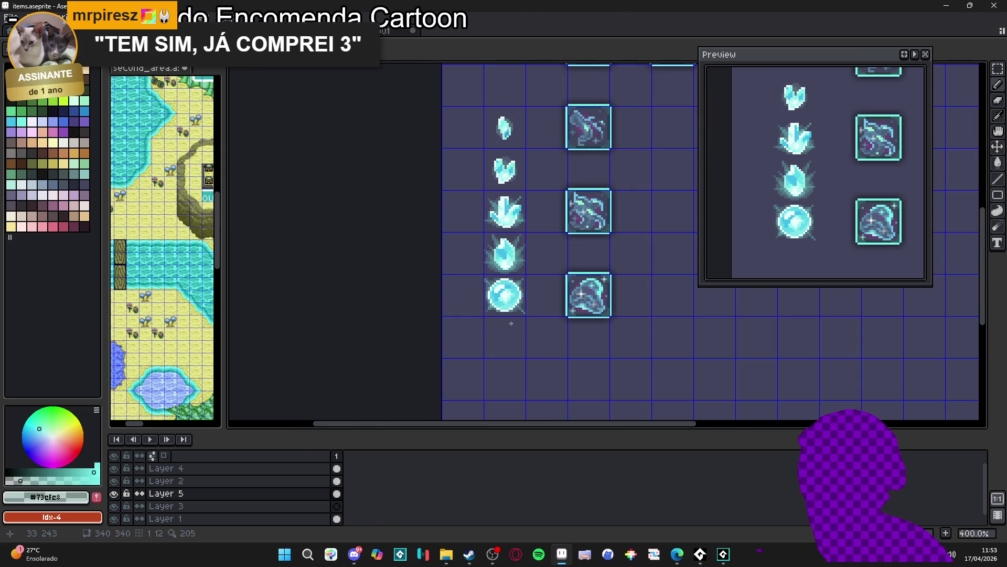
scroll(506, 344, "right", 2)
scroll(506, 344, "down", 1)
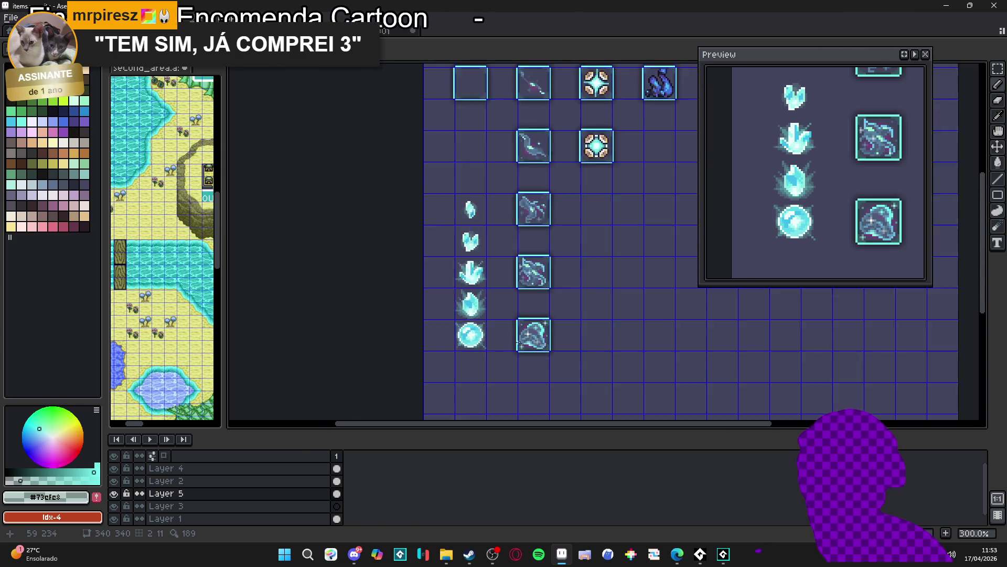
scroll(501, 338, "right", 1)
key("ctrl+s")
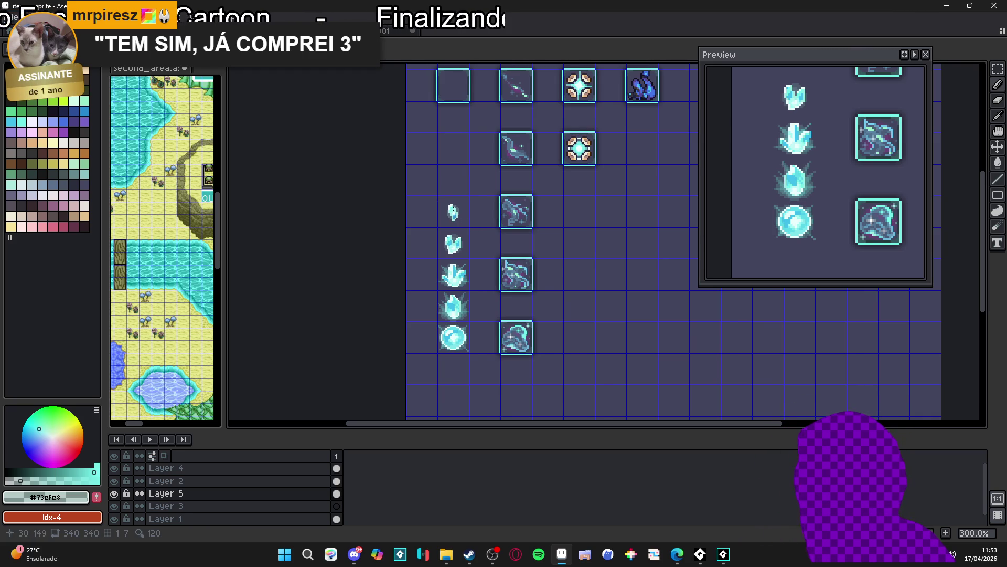
Step: Move the small crystal at the top of the left column up into its empty frame
left_click_drag(451, 186, 467, 222)
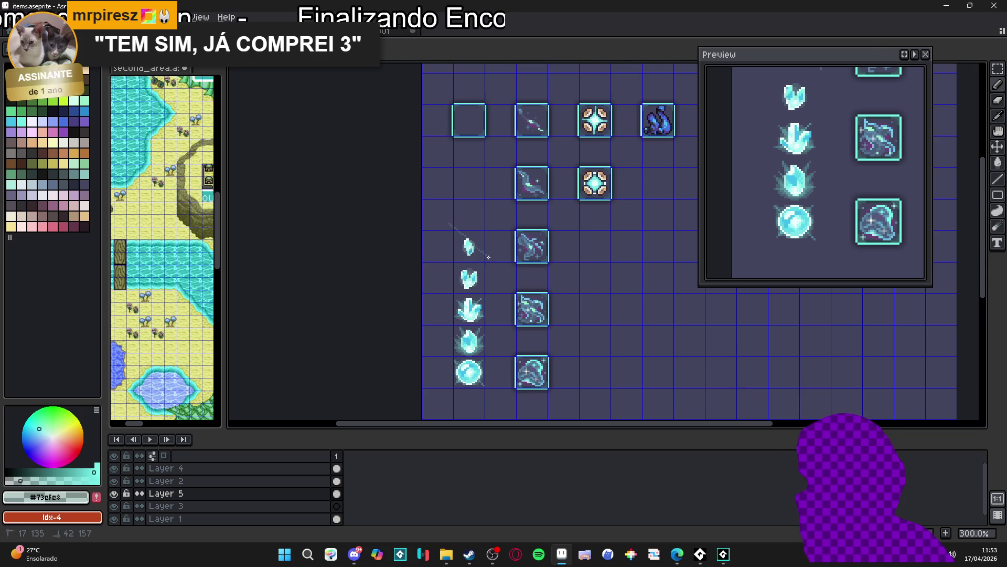
key("m")
left_click_drag(451, 220, 489, 266)
key("shift+Up")
key("shift+Up")
key("shift+Up")
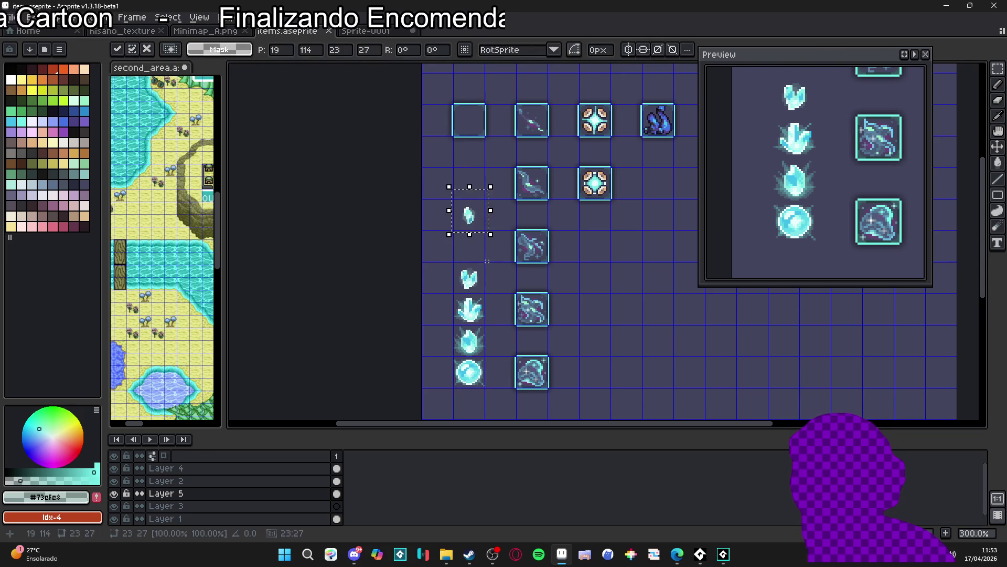
key("v")
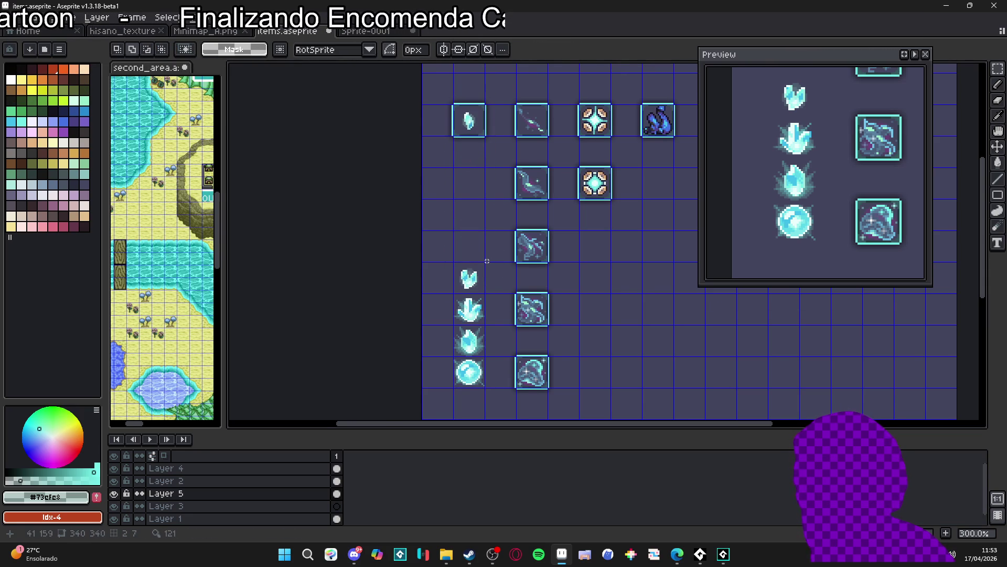
Step: On Layer 4, select the empty frame below the first crystal and try dragging it lower
scroll(485, 137, "up", 3)
left_click(493, 132, "ctrl")
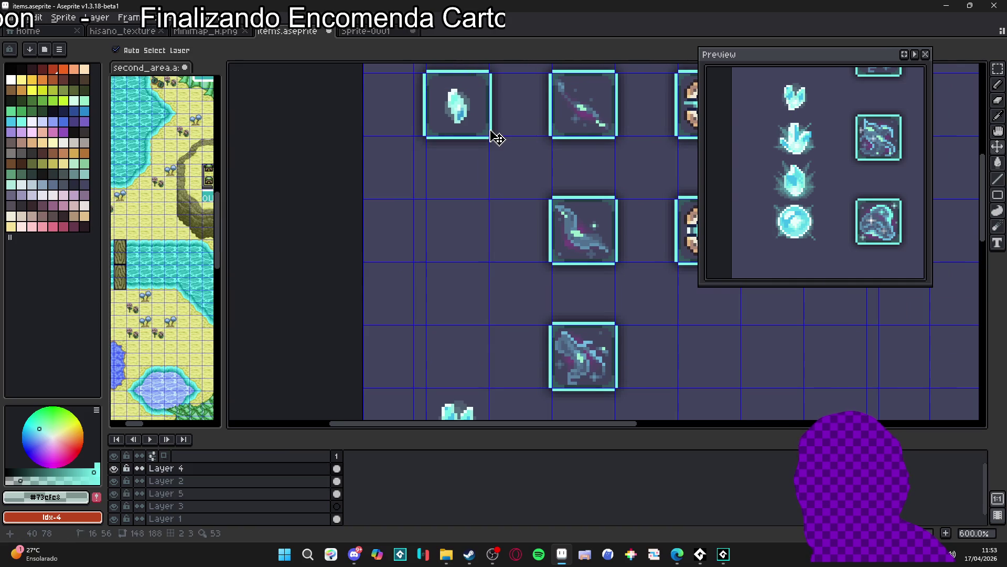
scroll(495, 138, "down", 2)
key("m")
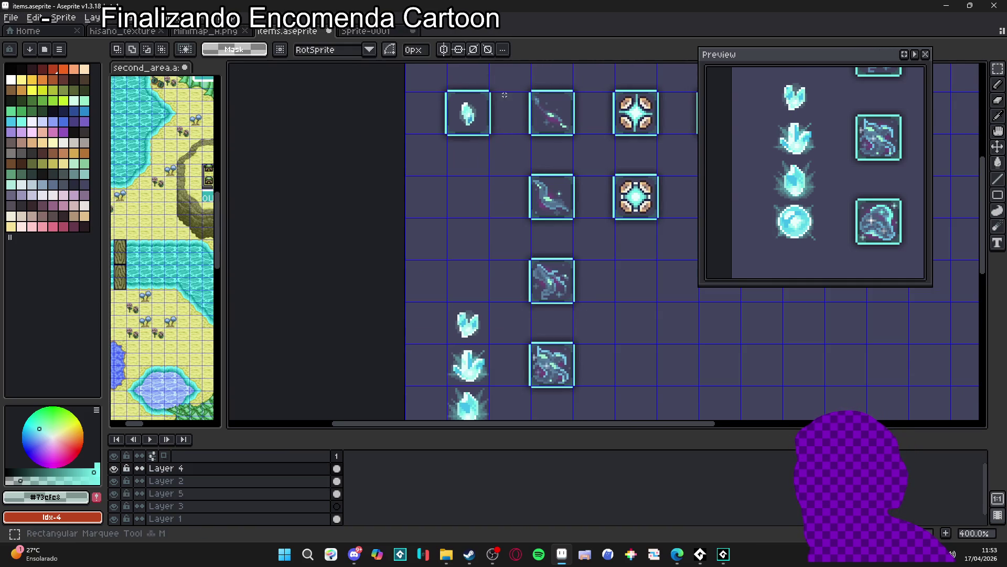
mouse_move(508, 72)
left_mouse_down()
mouse_move(462, 135)
mouse_move(421, 157)
mouse_move(422, 239)
left_mouse_up()
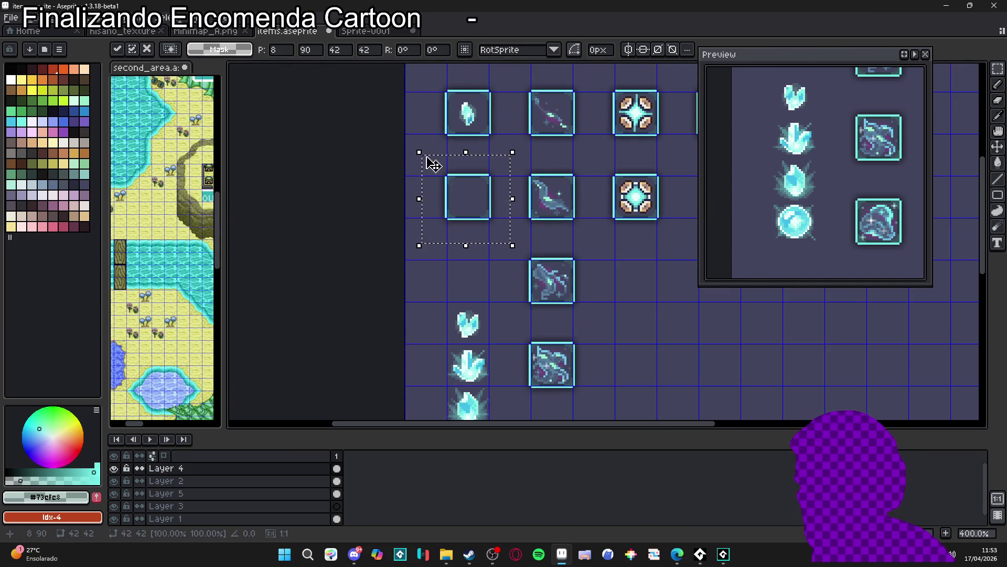
scroll(499, 181, "down", 2)
left_click_drag(495, 180, 495, 273)
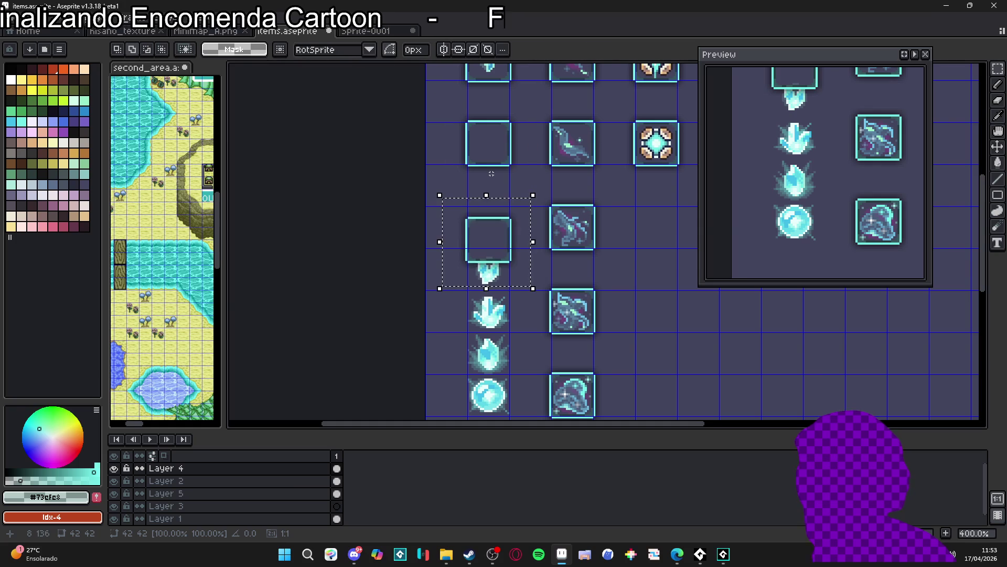
left_click_drag(492, 214, 491, 173)
Step: Undo the drag and nudge the empty frame down three steps over the crystals
key("ctrl+z")
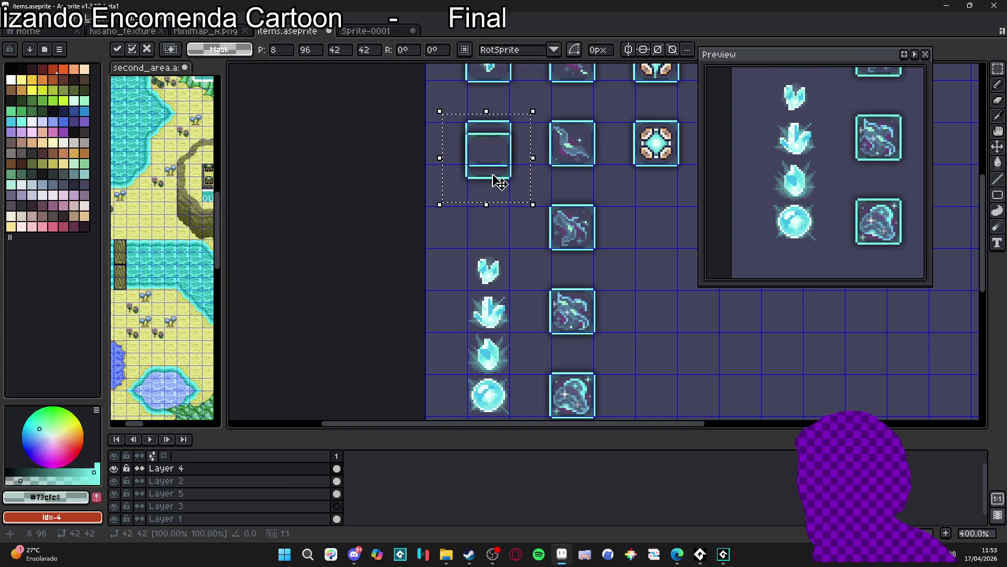
key("ctrl+z")
key("shift+Down")
key("shift+Down")
scroll(492, 175, "down", 2)
key("shift+Down")
key("shift+Down")
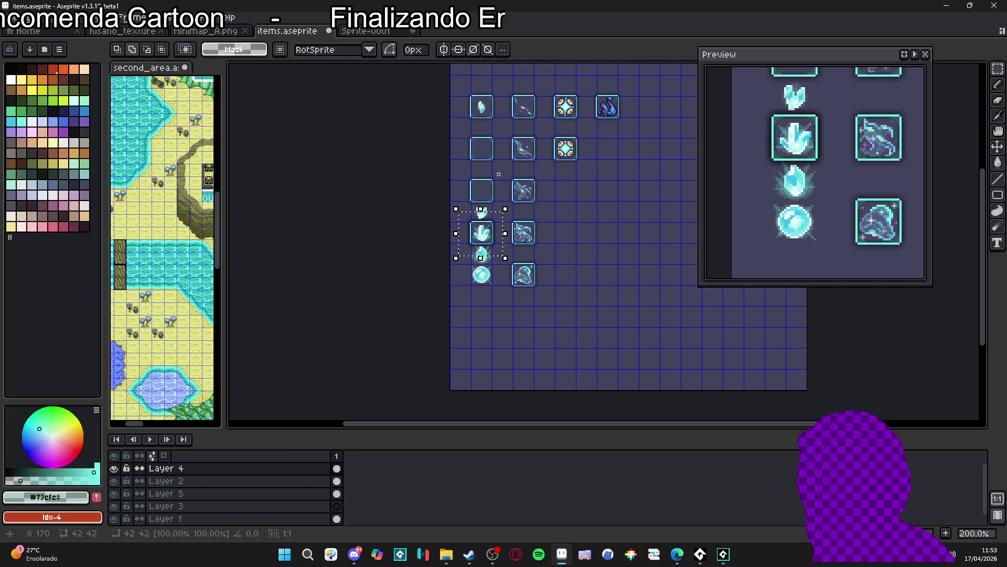
key("shift+Down")
key("shift+Down")
key("ctrl+d")
Step: On Layer 5, shift the left column's crystals up and move the orb down into the empty frame
scroll(492, 166, "up", 2)
left_click(480, 104, "ctrl")
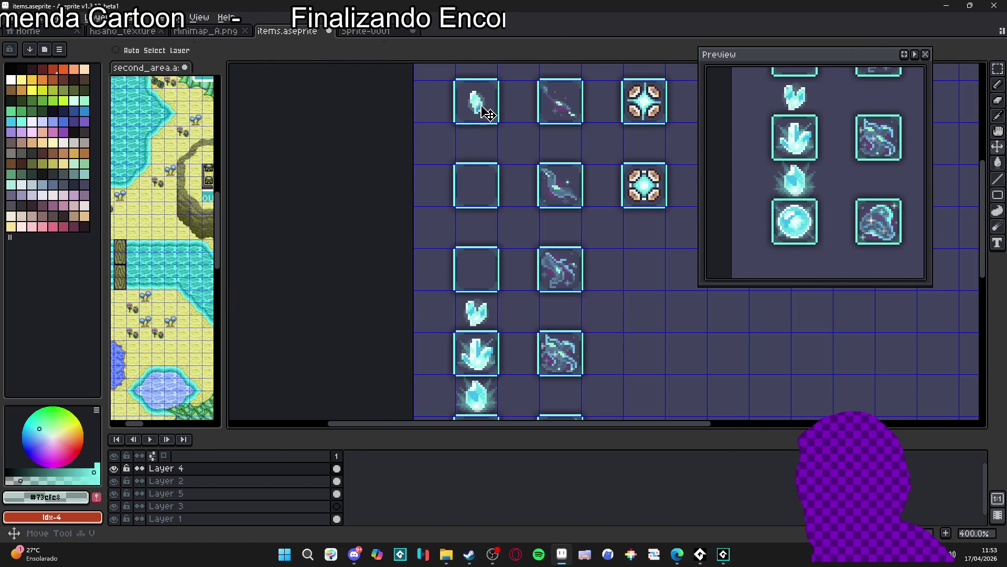
scroll(486, 321, "down", 1)
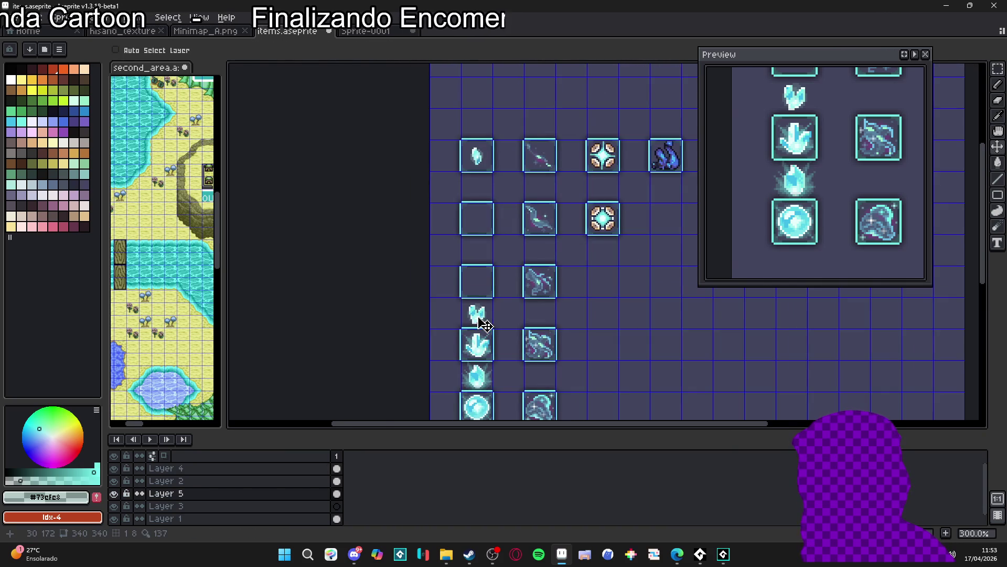
key("m")
mouse_move(447, 208)
left_mouse_down()
mouse_move(513, 353)
mouse_move(520, 398)
left_mouse_up()
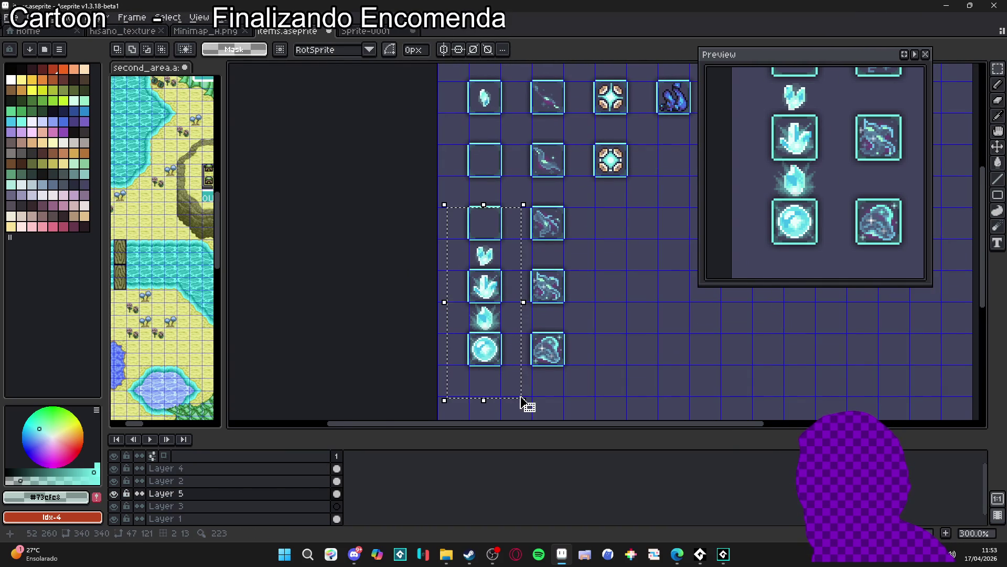
key("shift+Up")
key("shift+Up")
key("shift+Up")
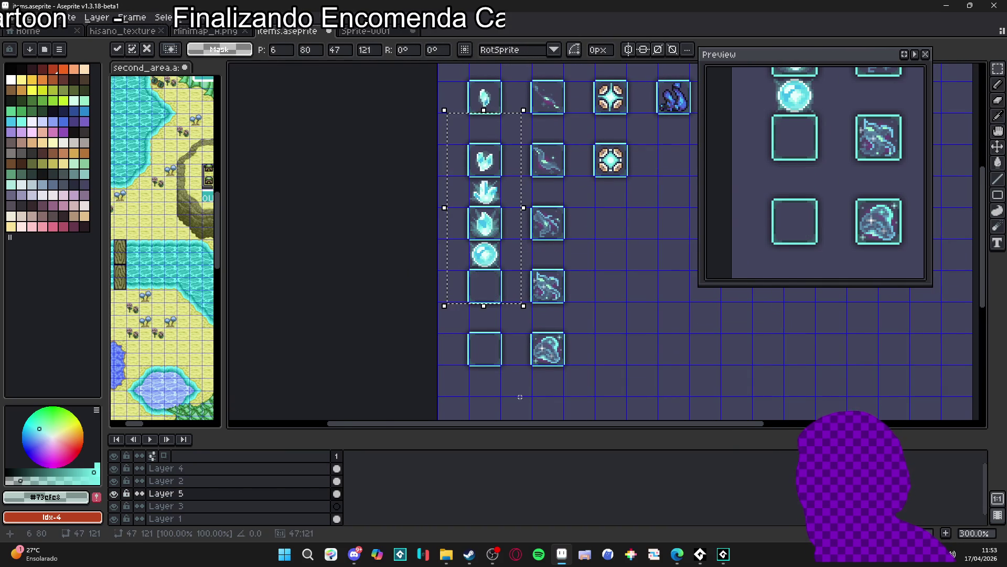
key("ctrl+d")
key("ctrl+z")
key("ctrl+z")
key("ctrl+z")
key("ctrl+y")
key("ctrl+y")
key("ctrl+y")
key("ctrl+z")
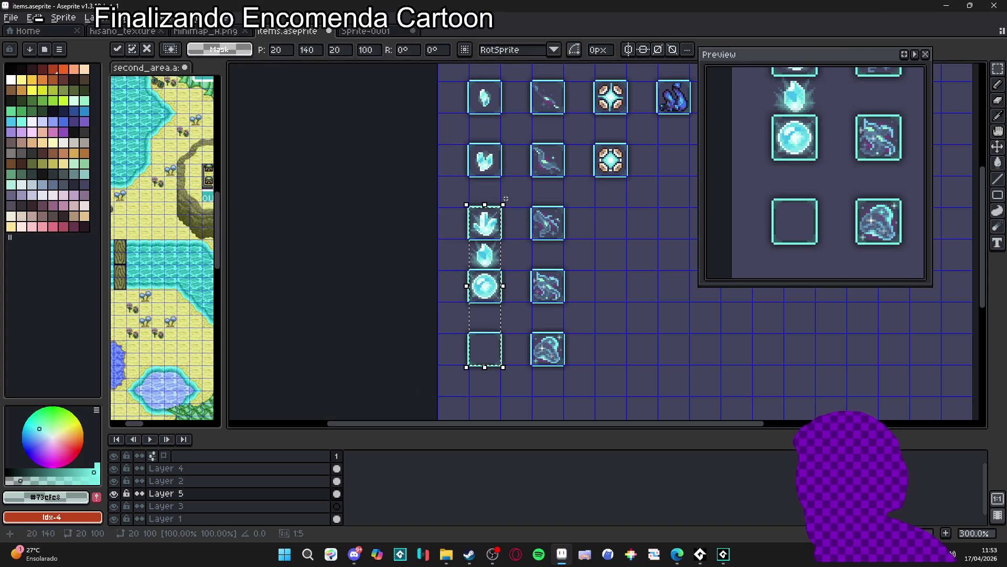
left_click_drag(469, 240, 491, 288)
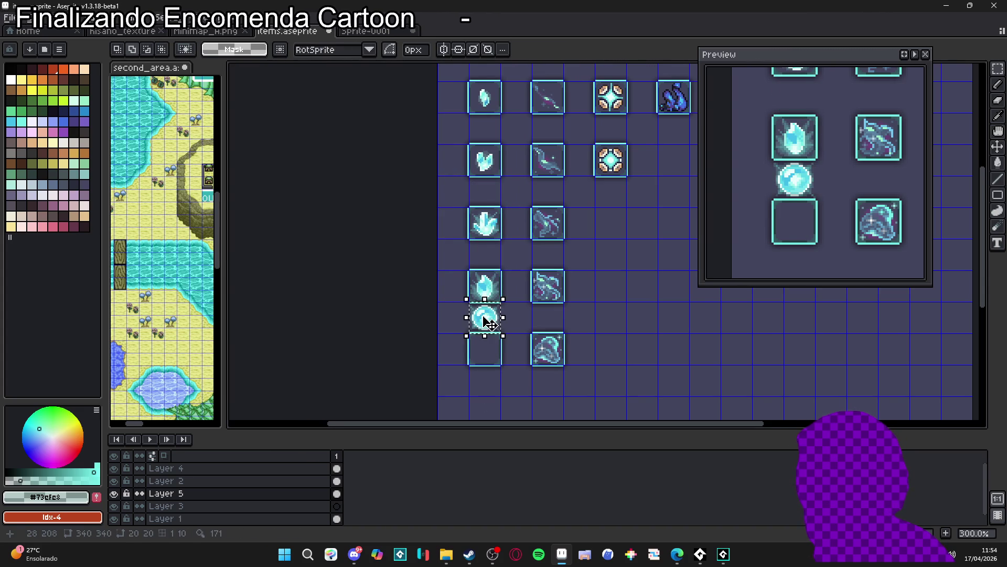
key("shift+Down")
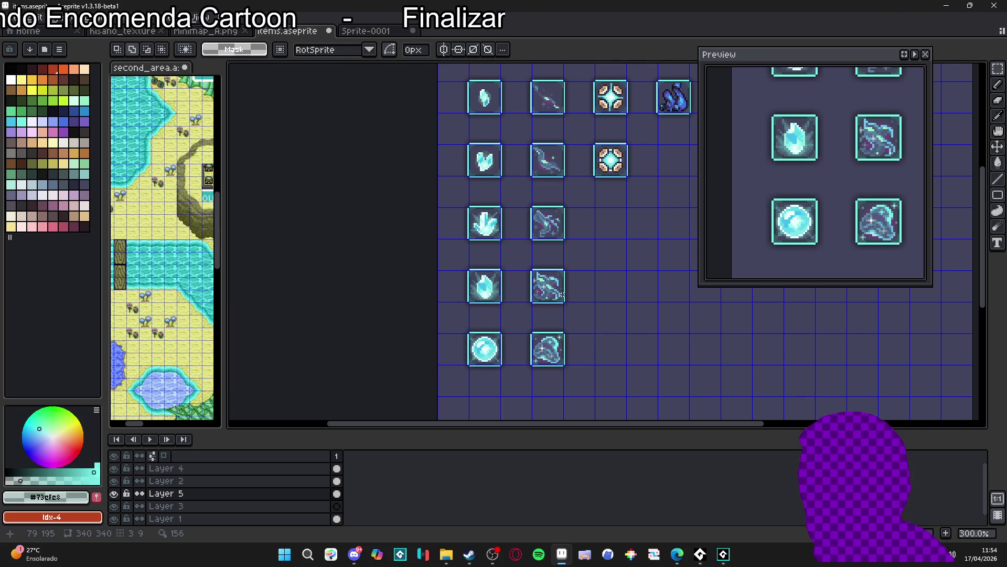
Step: Hide the pixel grid and pan so the whole sheet shows in the canvas and preview
mouse_move(607, 285)
left_mouse_down()
mouse_move(506, 292)
mouse_move(519, 303)
left_mouse_up()
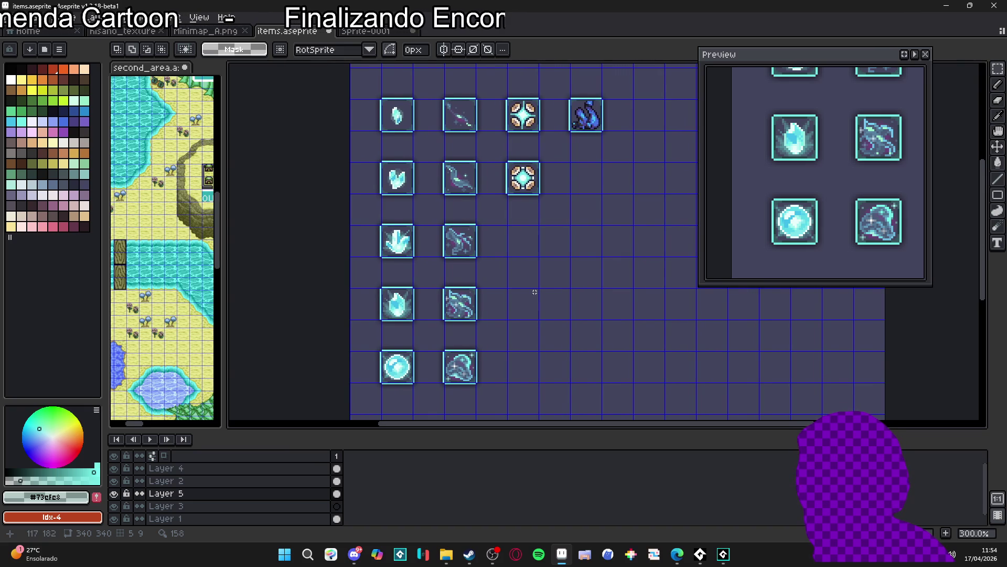
left_click_drag(536, 265, 513, 263)
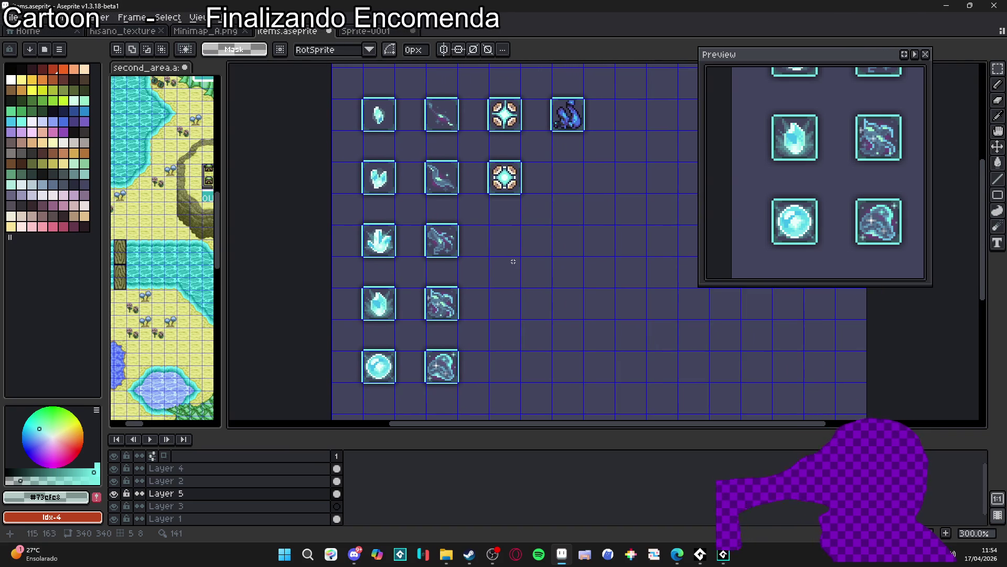
key("ctrl+apostrophe")
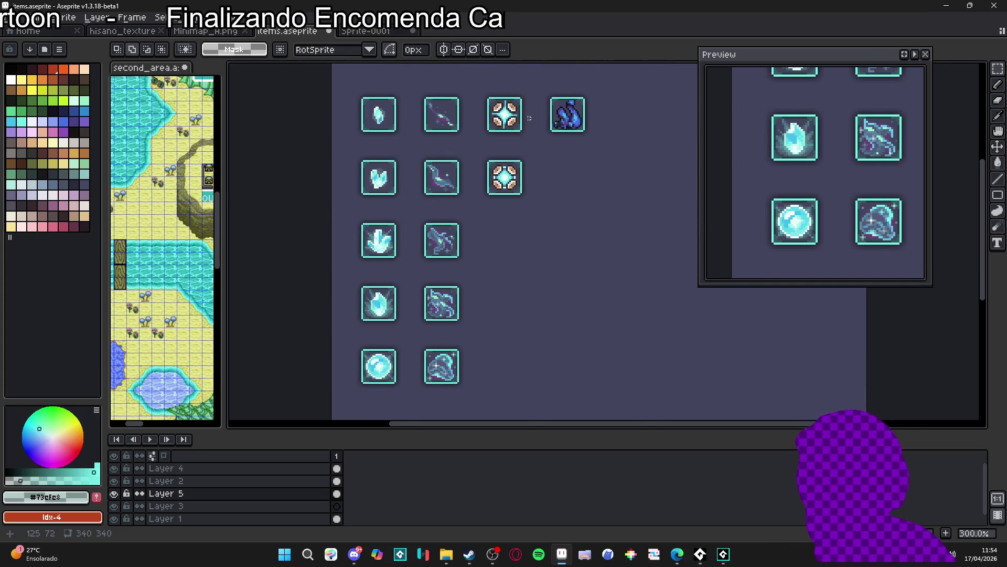
scroll(540, 126, "right", 3)
scroll(541, 126, "up", 2)
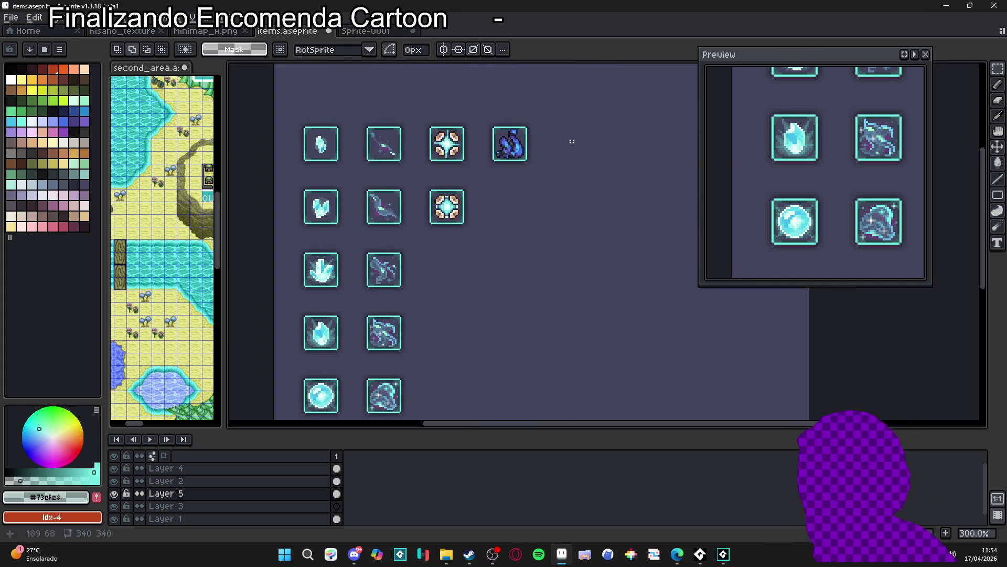
scroll(522, 171, "down", 2)
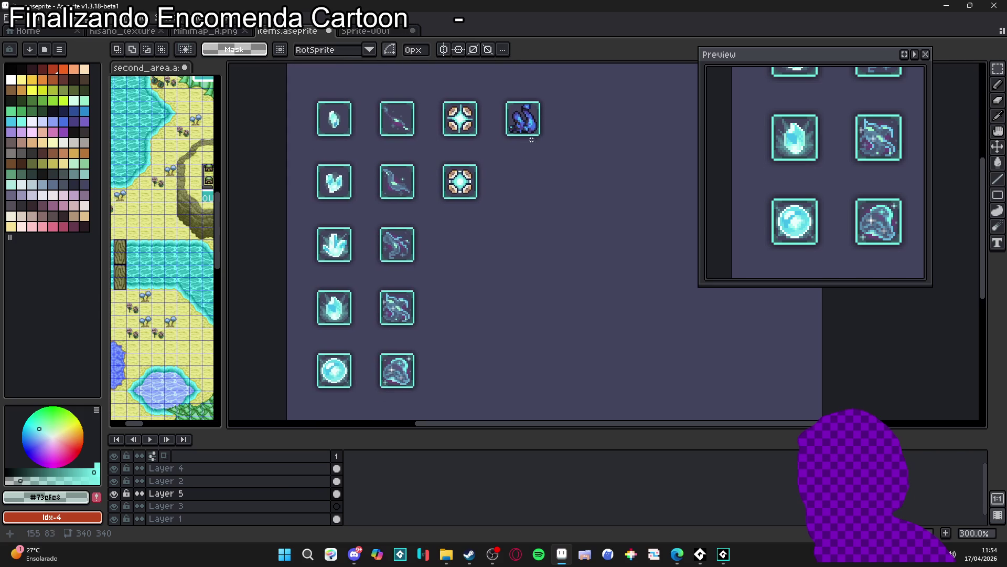
scroll(472, 169, "right", 2)
scroll(423, 169, "down", 1)
scroll(423, 169, "left", 1)
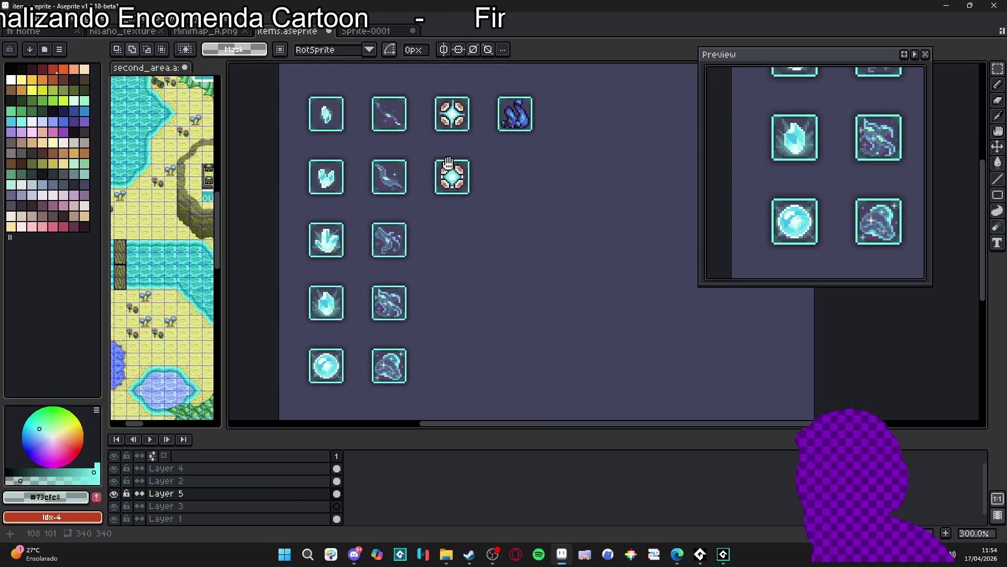
scroll(838, 178, "down", 2)
mouse_move(835, 178)
left_mouse_down()
mouse_move(800, 180)
mouse_move(813, 218)
mouse_move(806, 234)
left_mouse_up()
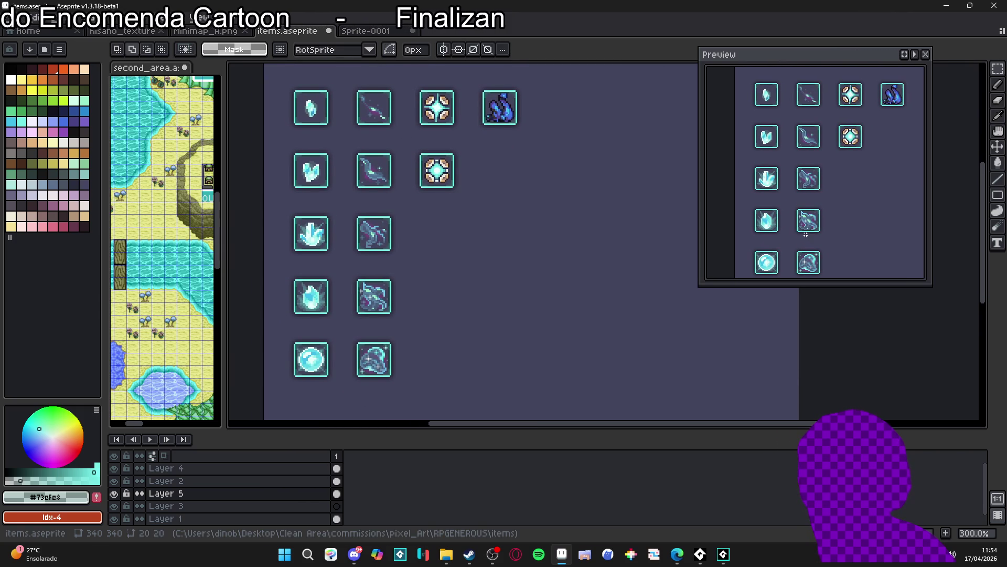
Step: Make the preview window taller and save the sprite sheet
left_click_drag(832, 283, 831, 356)
left_click_drag(839, 222, 823, 245)
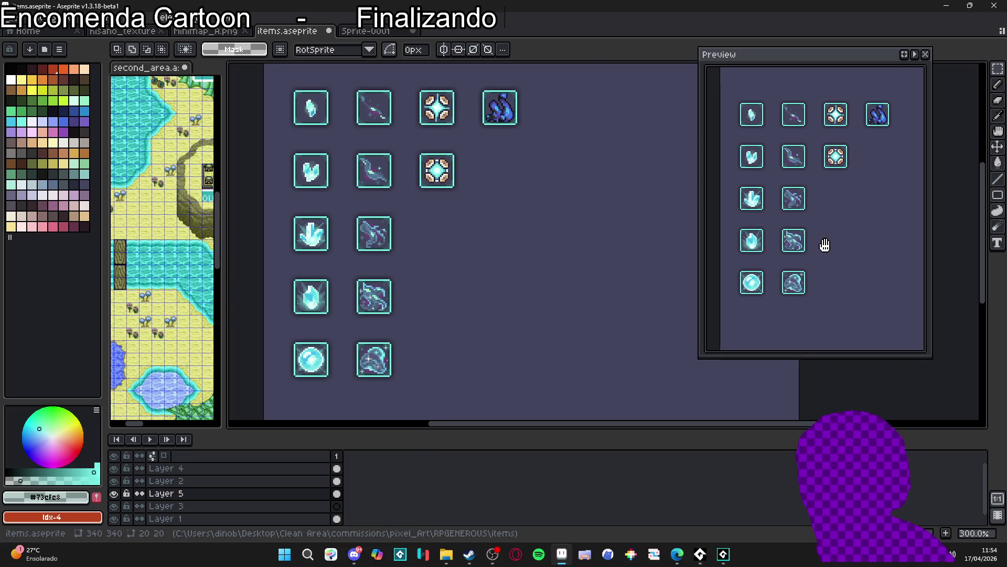
scroll(490, 195, "up", 1)
key("ctrl+s")
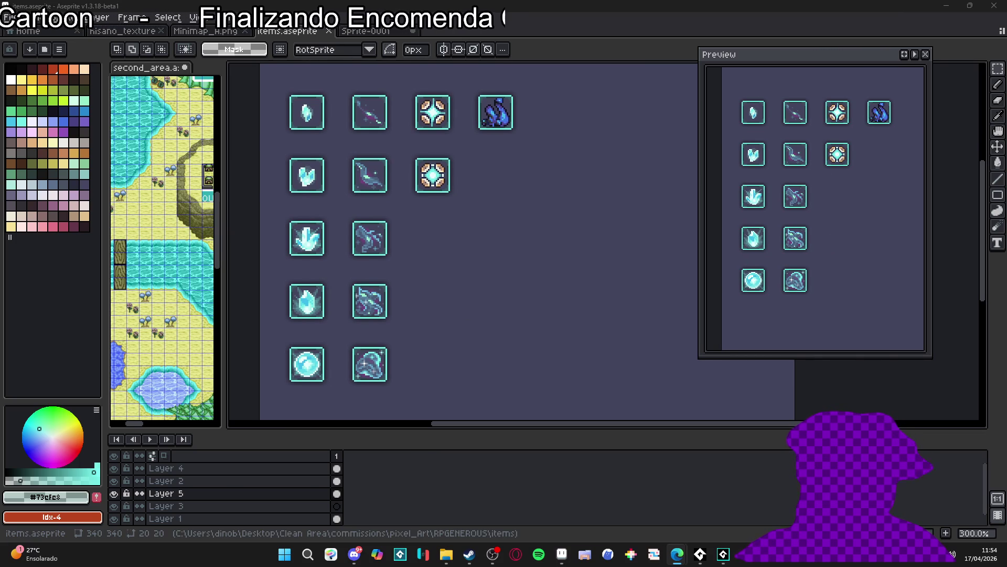
Step: Show the grid, make Layer 2 active with the Pencil, and eyedrop the blue #4572c3
scroll(494, 113, "up", 2)
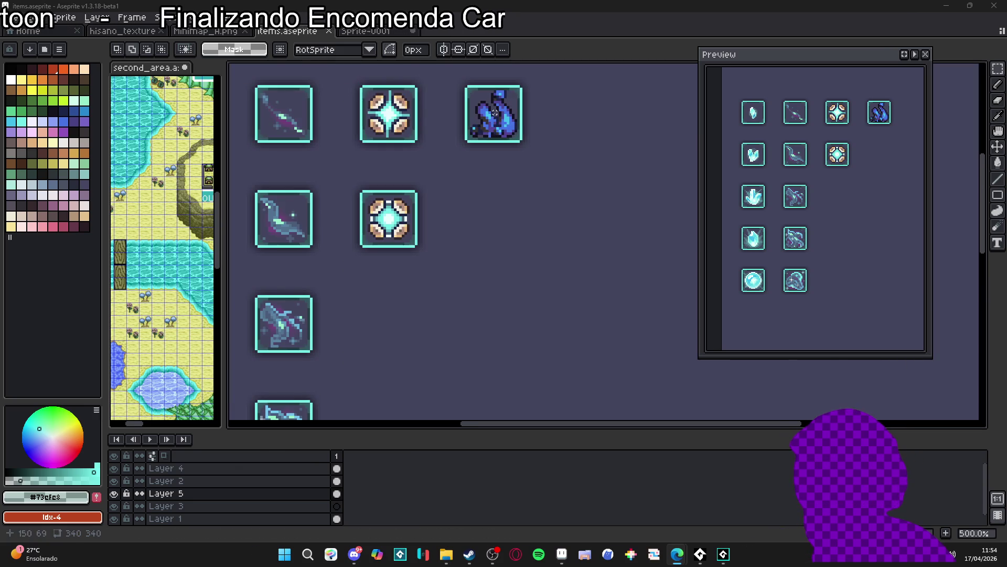
key("ctrl+'")
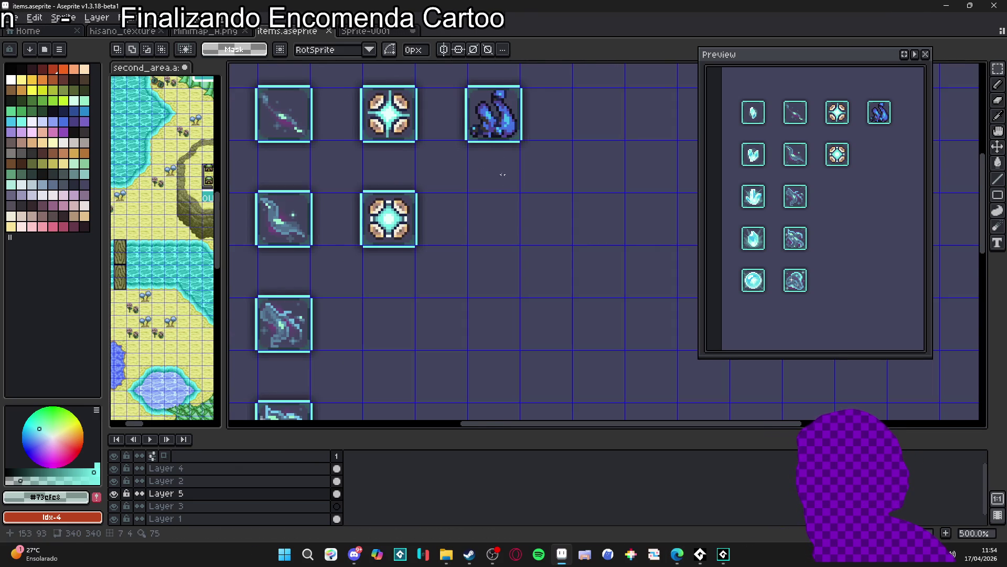
key("v")
scroll(513, 126, "up", 1)
left_click(516, 123)
key("b")
scroll(517, 124, "up", 1)
left_click(498, 110, "alt")
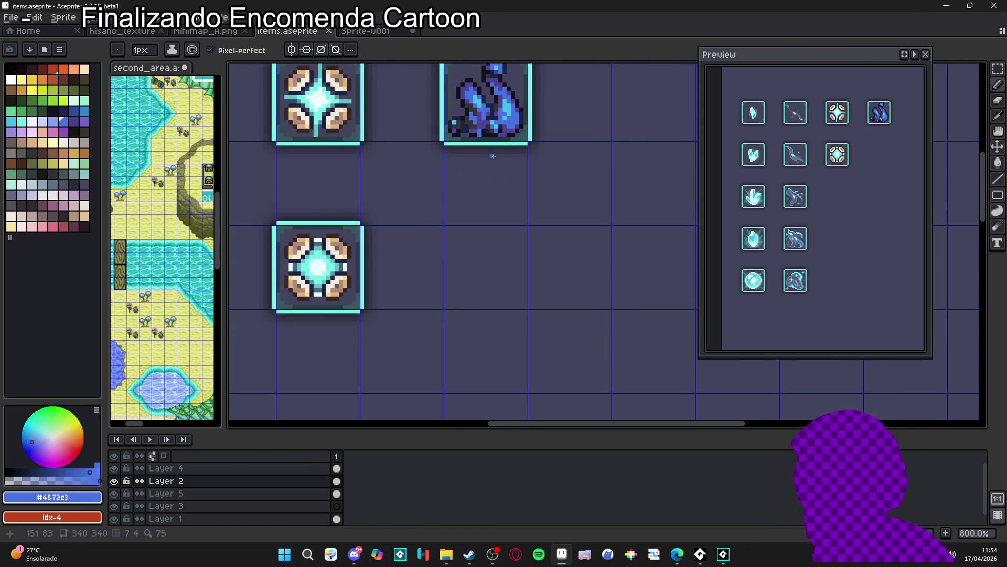
scroll(493, 115, "down", 1)
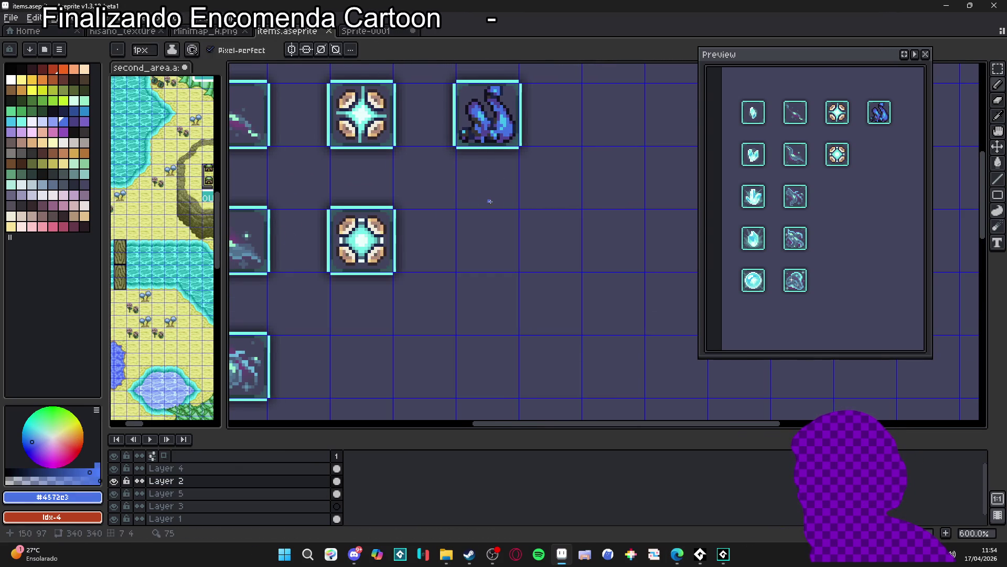
scroll(442, 229, "down", 3)
scroll(442, 228, "down", 1)
key("v")
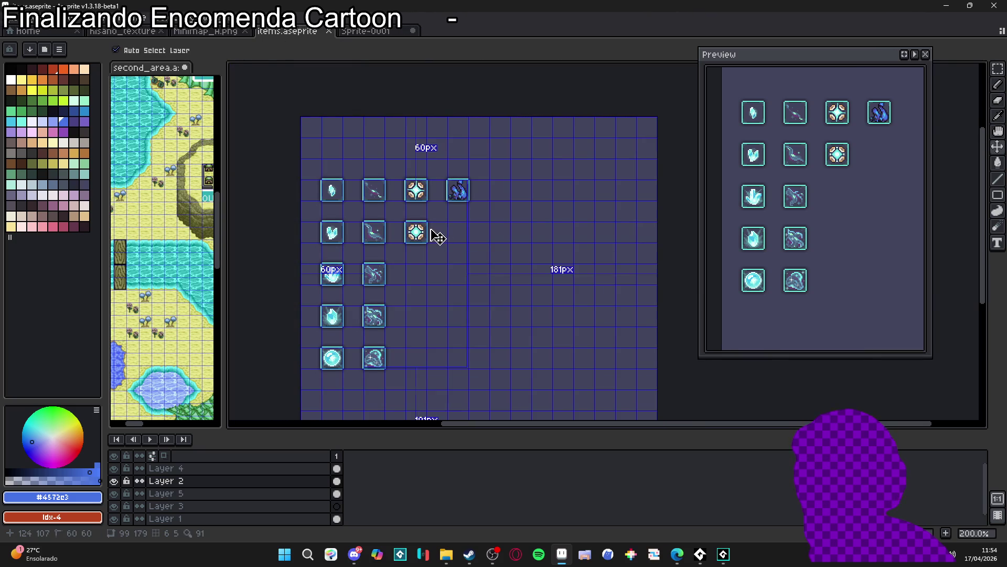
scroll(432, 231, "up", 2)
key("b")
scroll(426, 161, "down", 1)
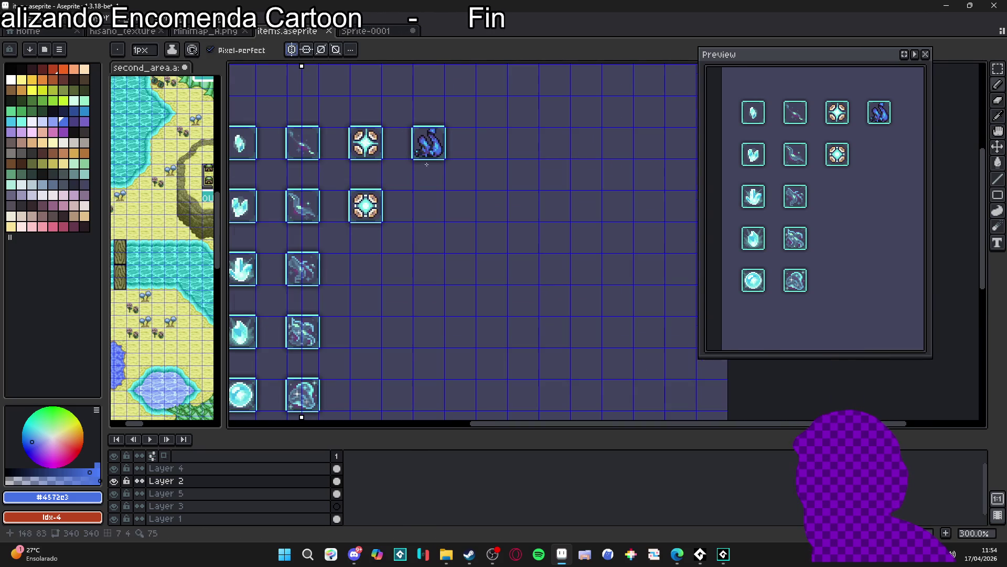
Step: Drag the vertical symmetry axis to centre it on the empty cell below the crystal
left_click_drag(303, 67, 424, 67)
left_click_drag(427, 116, 431, 115)
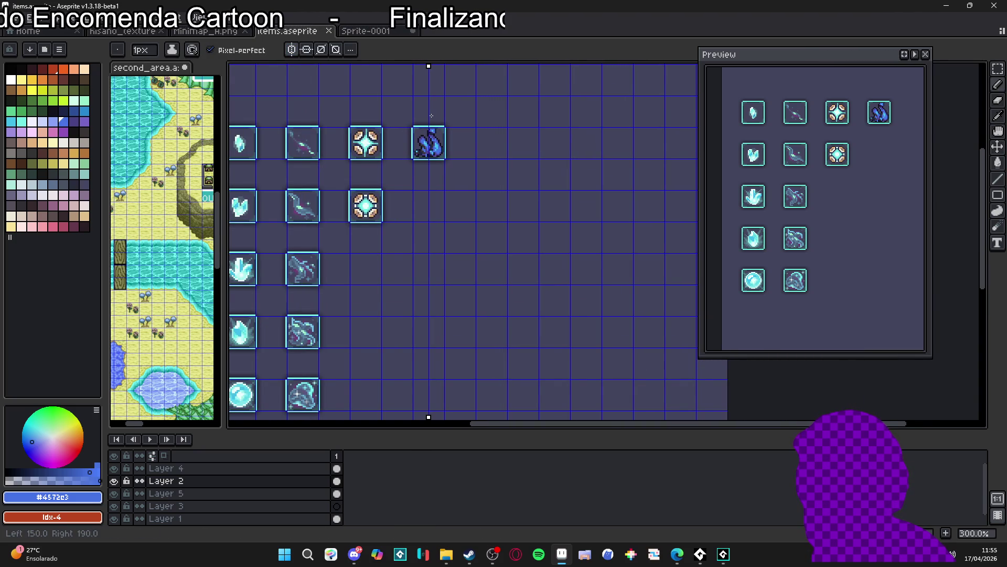
scroll(407, 269, "up", 3)
scroll(453, 213, "up", 1)
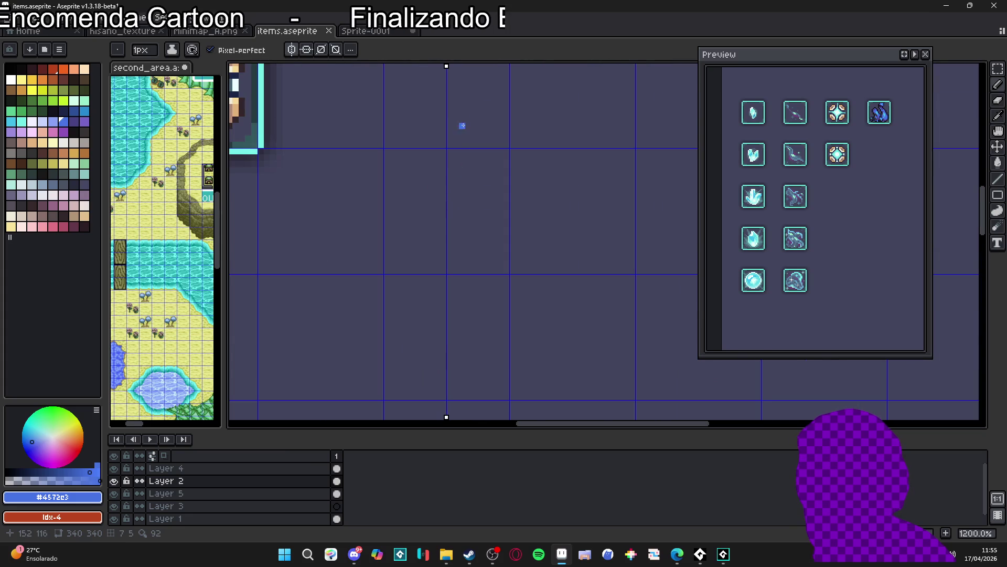
scroll(437, 183, "down", 1)
mouse_move(452, 197)
left_mouse_down()
mouse_move(474, 288)
mouse_move(425, 276)
mouse_move(397, 293)
left_mouse_up()
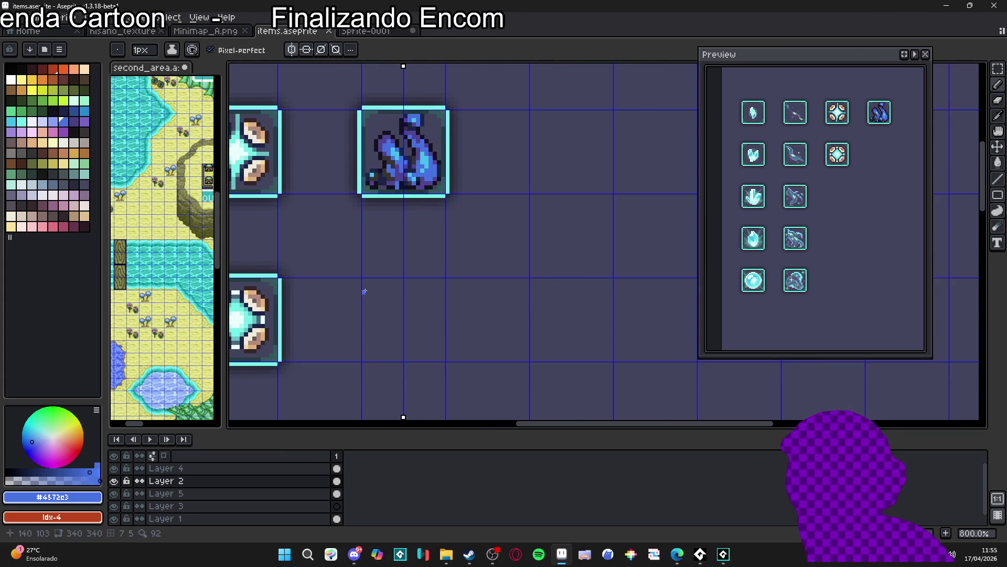
scroll(403, 303, "up", 1)
scroll(404, 302, "down", 1)
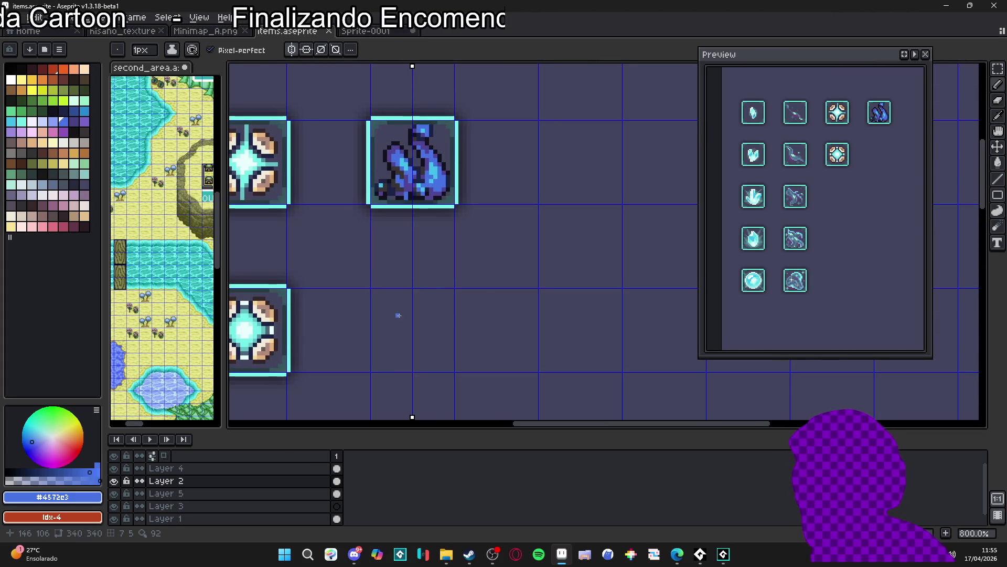
Step: Draw a mirrored blue U shape and fill its inner hole using a 4px brush
mouse_move(391, 305)
left_mouse_down()
mouse_move(383, 335)
mouse_move(407, 360)
mouse_move(380, 350)
mouse_move(402, 371)
mouse_move(392, 366)
left_mouse_up()
key("plus")
key("plus")
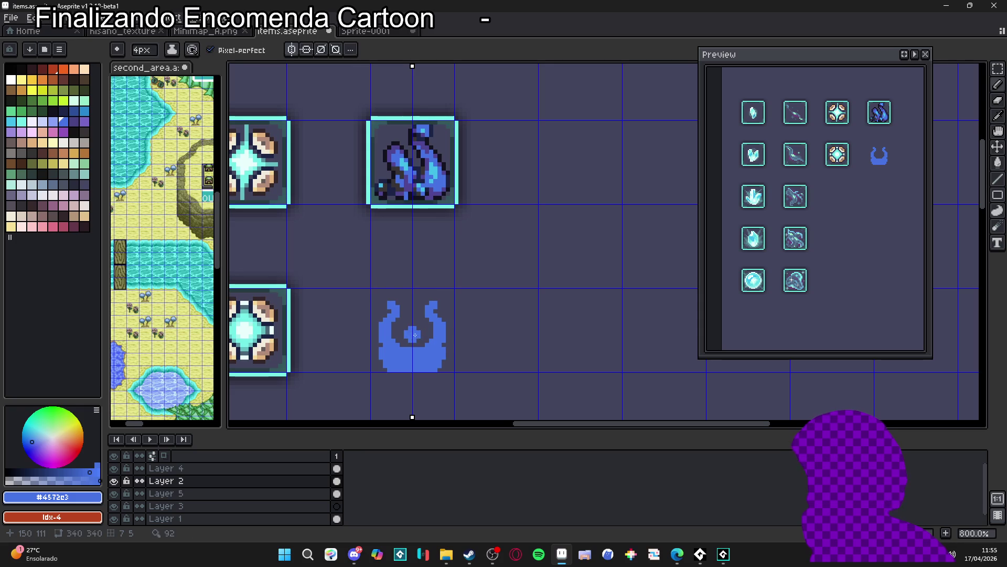
left_click(412, 332)
key("minus")
key("minus")
key("minus")
Step: Paint a blue knob on top of the U shape with the 4px brush
scroll(411, 310, "up", 5)
key("plus")
key("plus")
key("plus")
left_click_drag(411, 288, 411, 282)
scroll(479, 292, "down", 6)
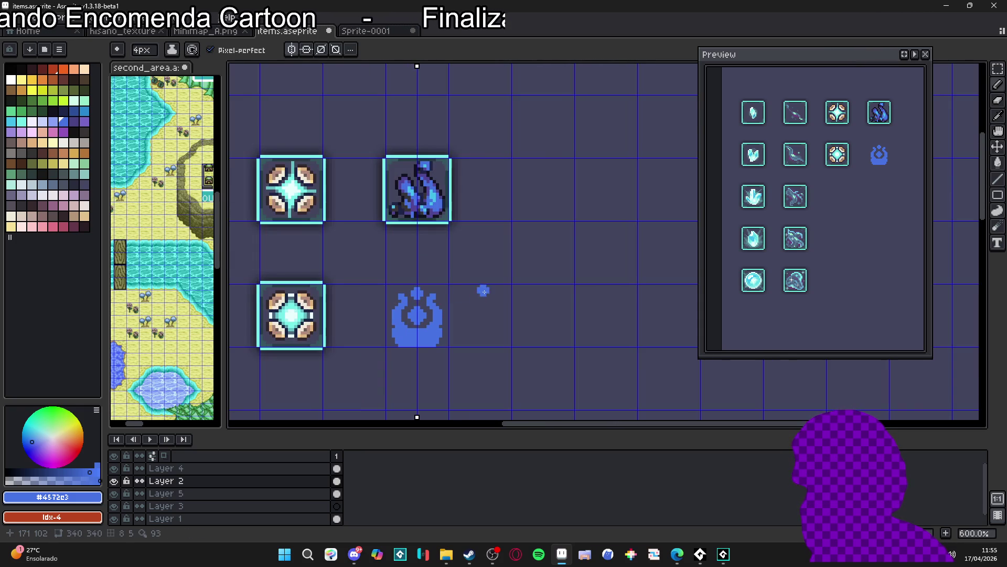
scroll(450, 338, "up", 3)
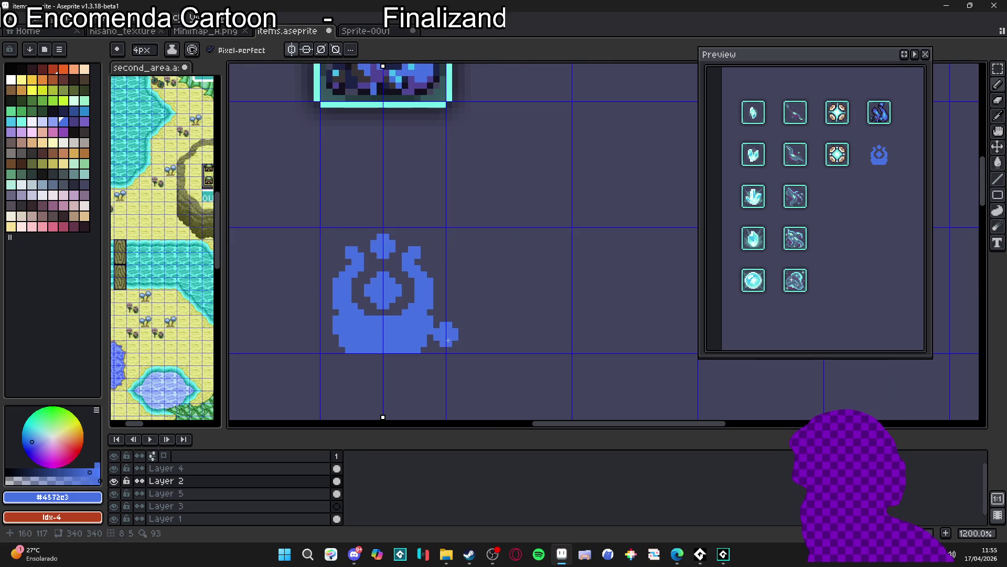
Step: Tidy the bottom row of the blue ornament silhouette
key("v")
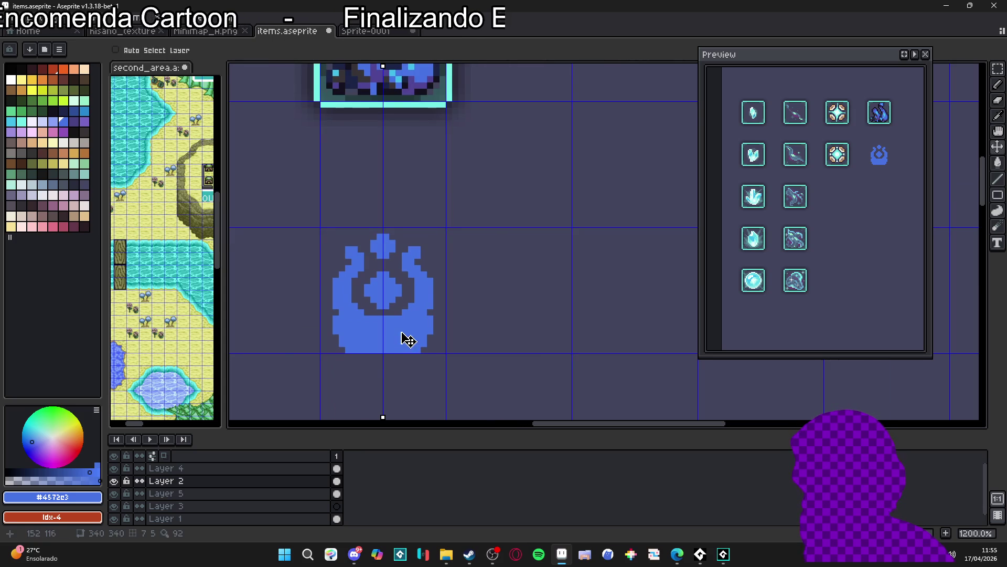
key("b")
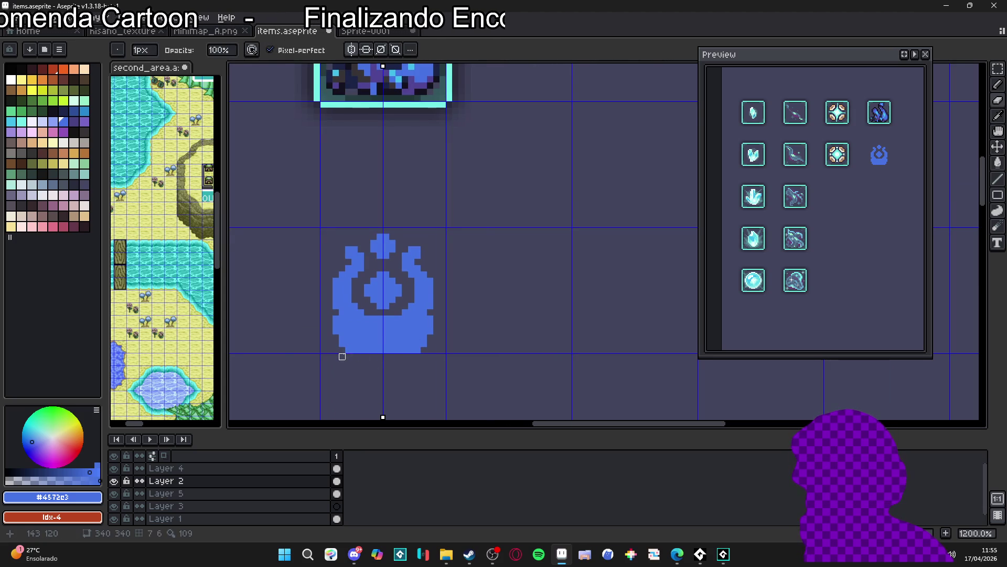
left_click_drag(348, 350, 418, 344)
left_click(424, 344)
scroll(411, 344, "down", 3)
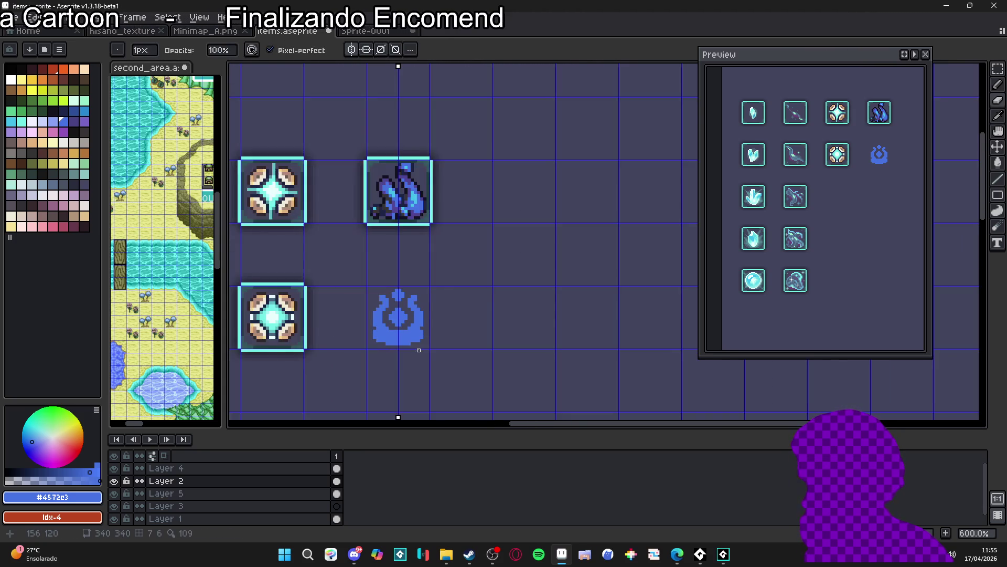
left_click(355, 554)
left_click(354, 554)
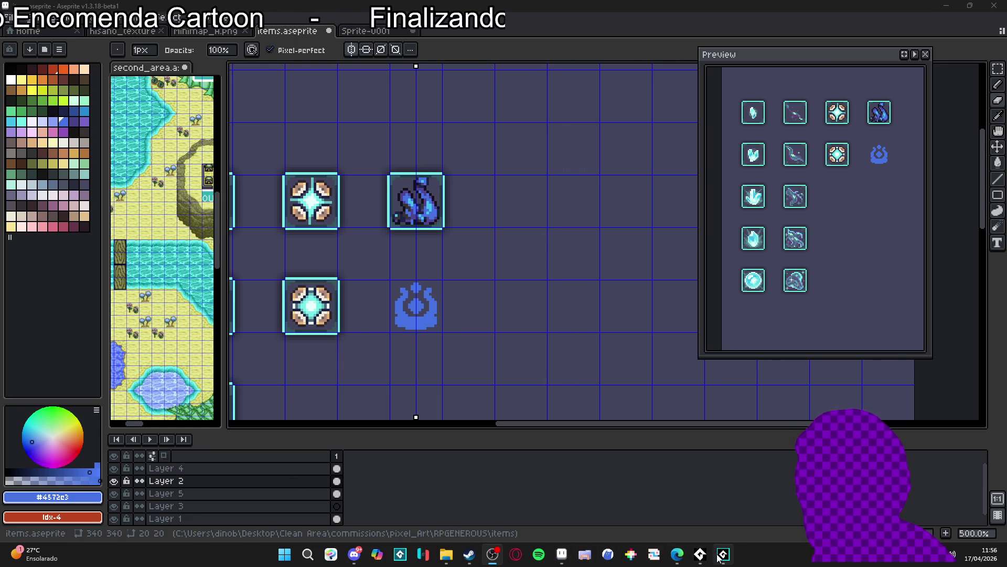
mouse_move(718, 556)
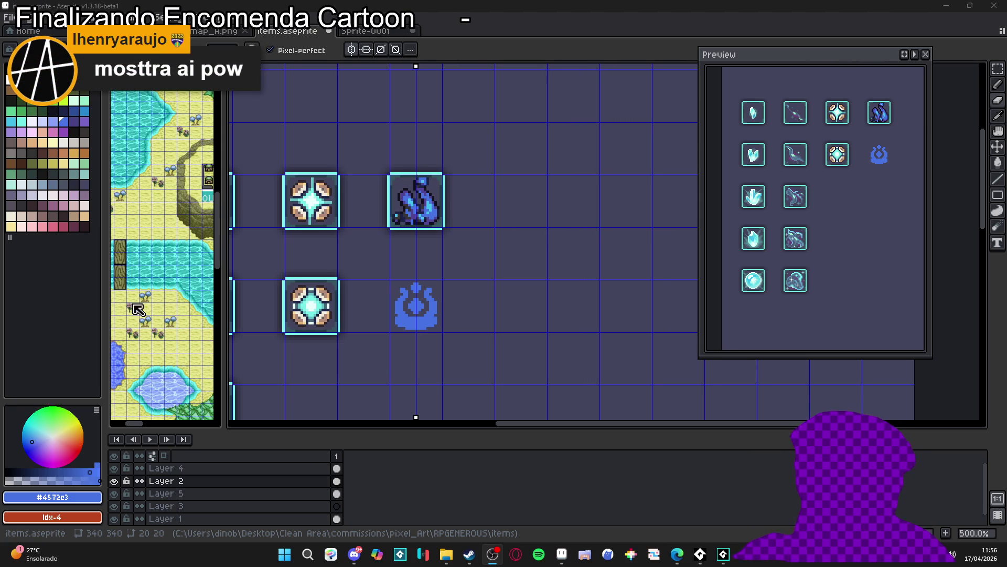
left_click(700, 553)
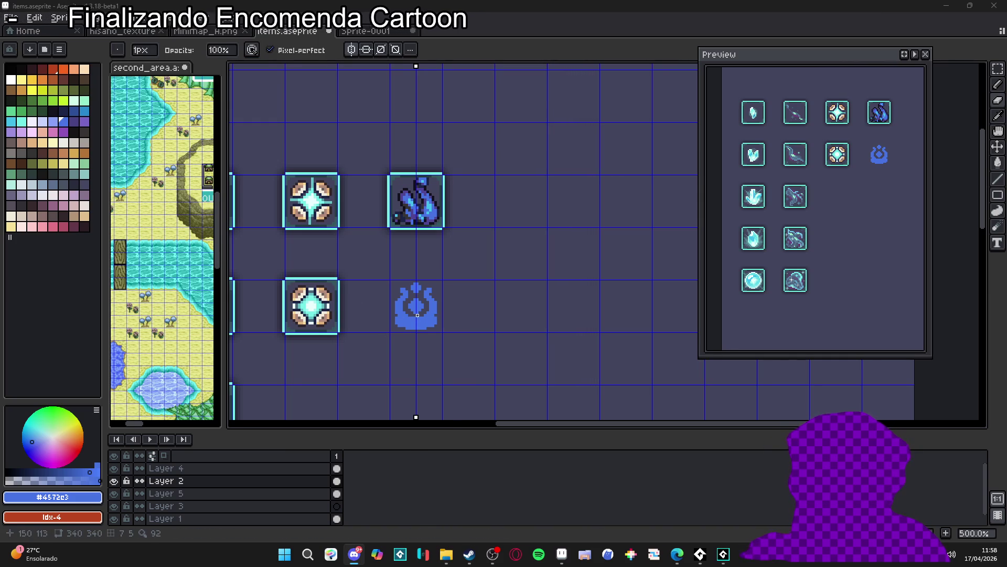
scroll(417, 314, "up", 2)
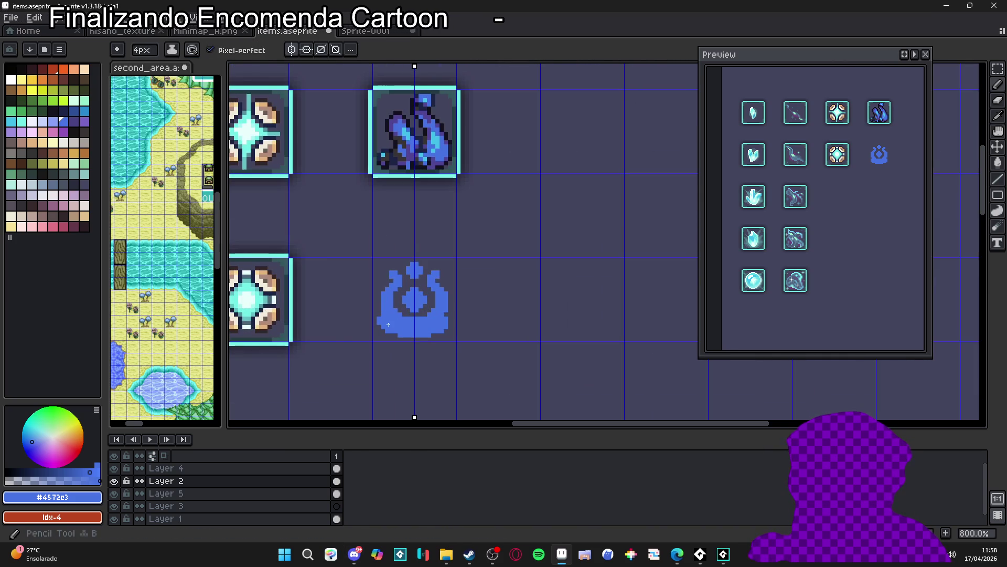
Step: Outline the blue icon's base in dark navy with a 1px mirrored pencil
left_click(63, 111)
key("minus")
key("minus")
key("minus")
scroll(391, 334, "up", 5)
mouse_move(404, 333)
left_mouse_down()
mouse_move(379, 332)
mouse_move(352, 308)
mouse_move(366, 269)
mouse_move(350, 239)
mouse_move(353, 202)
mouse_move(390, 169)
mouse_move(378, 155)
mouse_move(391, 132)
mouse_move(404, 132)
mouse_move(430, 160)
mouse_move(404, 233)
mouse_move(413, 259)
mouse_move(429, 269)
mouse_move(448, 257)
mouse_move(417, 234)
mouse_move(454, 173)
mouse_move(429, 131)
mouse_move(442, 118)
left_mouse_up()
scroll(486, 148, "down", 5)
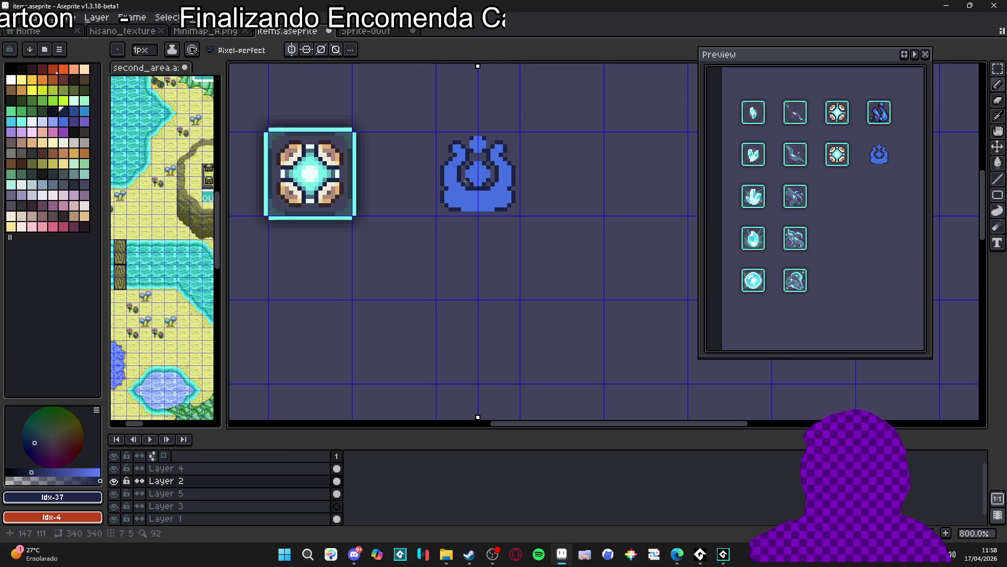
scroll(465, 181, "down", 3)
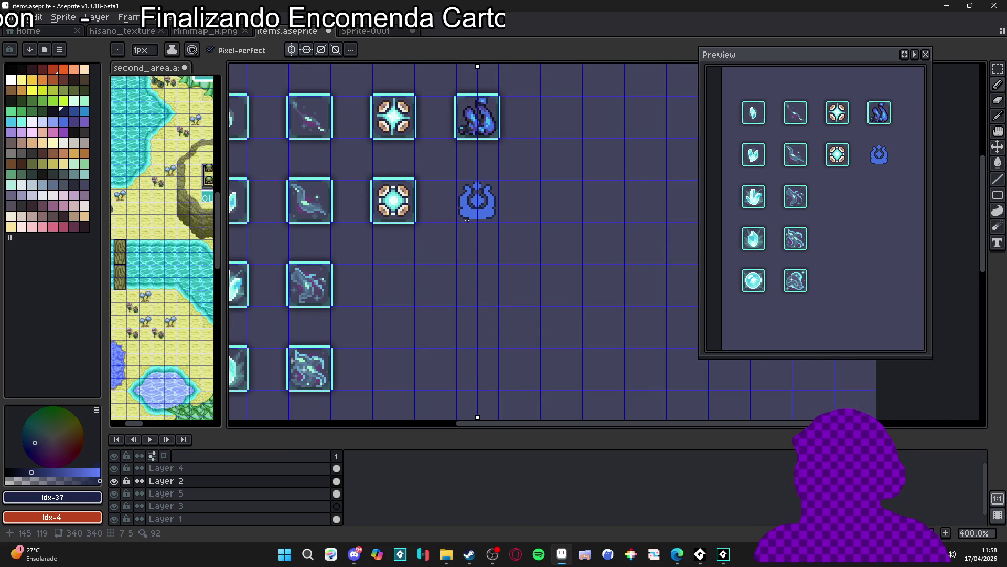
scroll(462, 203, "up", 3)
scroll(461, 198, "up", 3)
scroll(461, 194, "down", 1)
scroll(460, 194, "down", 1)
scroll(456, 224, "up", 1)
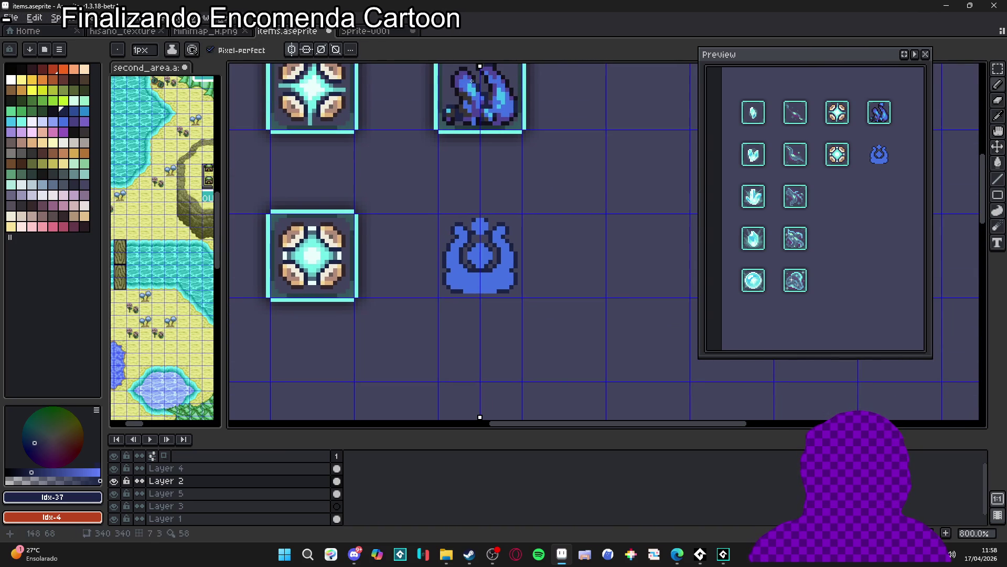
scroll(471, 89, "up", 1)
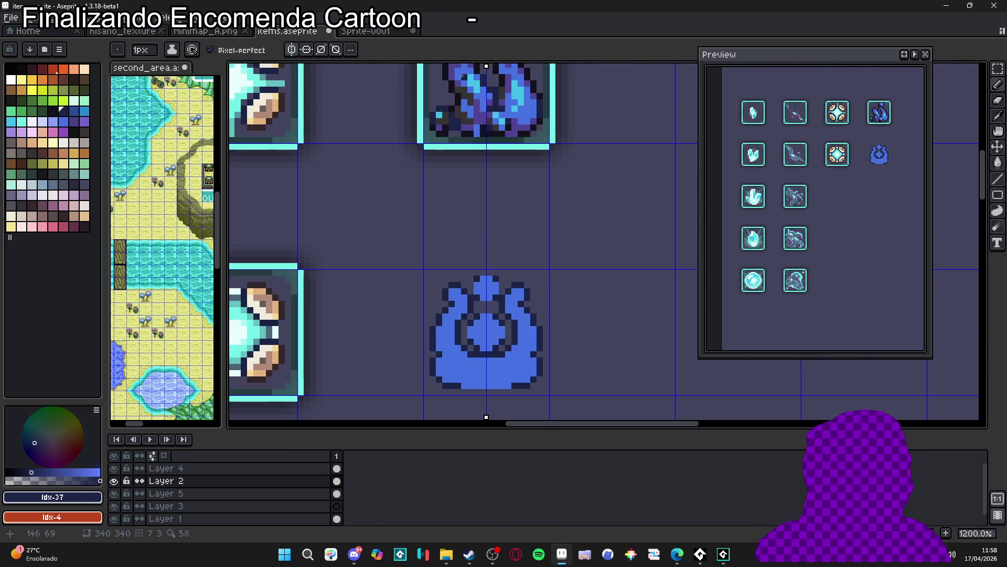
Step: Shade the icon's flanks, lower left and centre with muted purple pixels
left_click(457, 338, "alt")
scroll(457, 339, "up", 1)
mouse_move(434, 354)
left_mouse_down()
mouse_move(421, 341)
mouse_move(435, 295)
left_mouse_up()
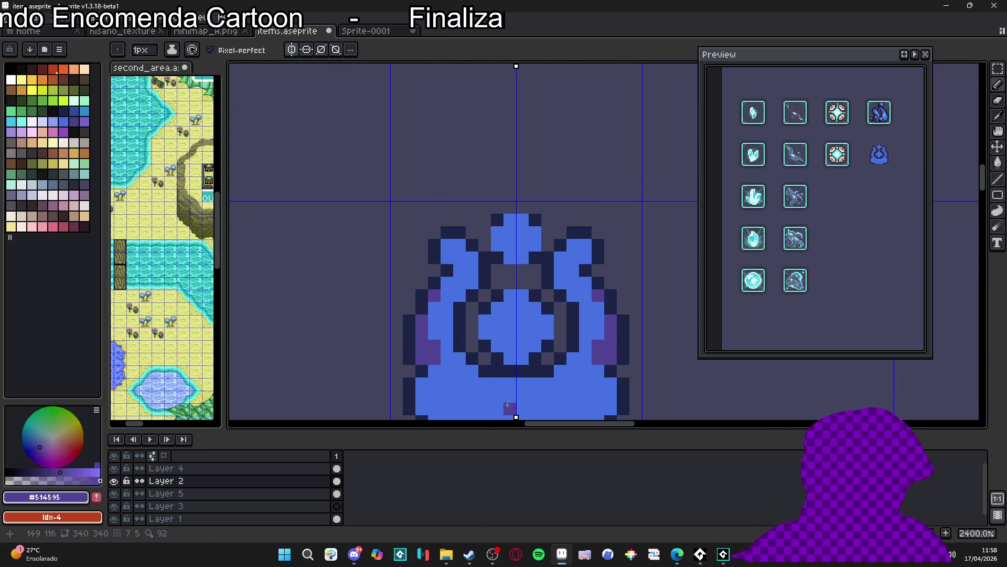
left_click(450, 363)
mouse_move(457, 374)
left_mouse_down()
mouse_move(447, 370)
mouse_move(463, 386)
left_mouse_up()
left_click(473, 396)
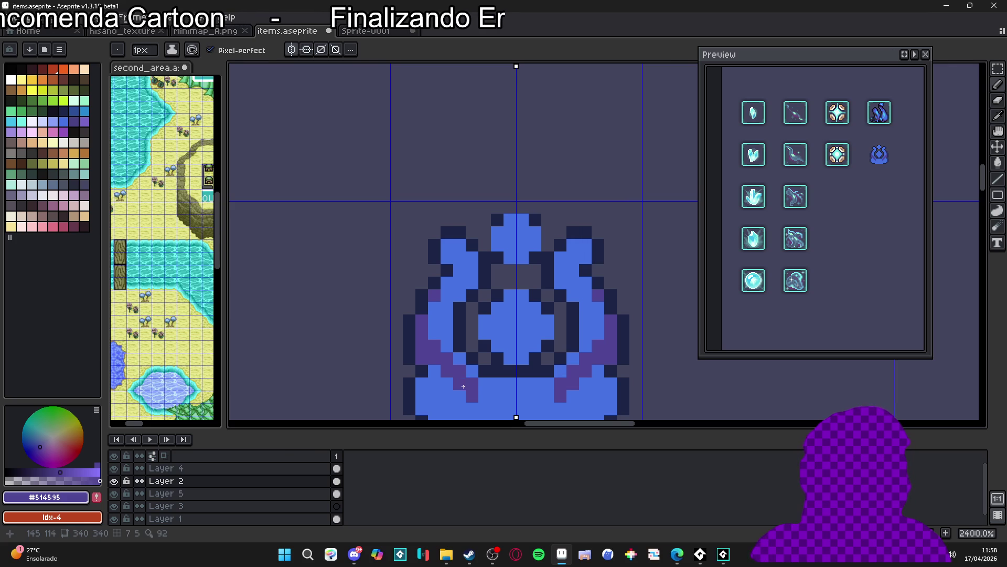
left_click(485, 396)
left_click(505, 335)
left_click(498, 334)
left_click(510, 346)
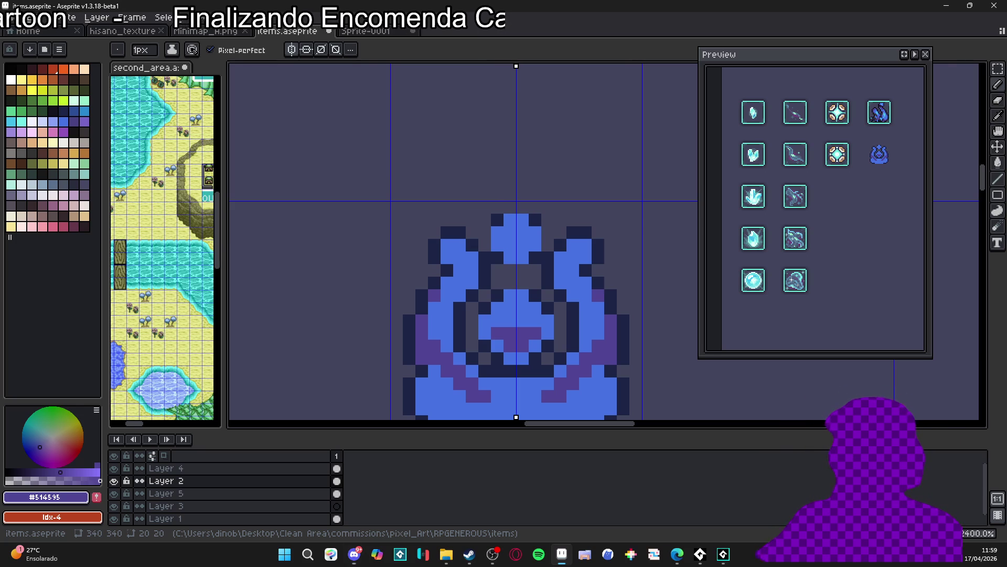
Step: Add purple shading pixels to the icon's upper lobes
key("alt+Tab")
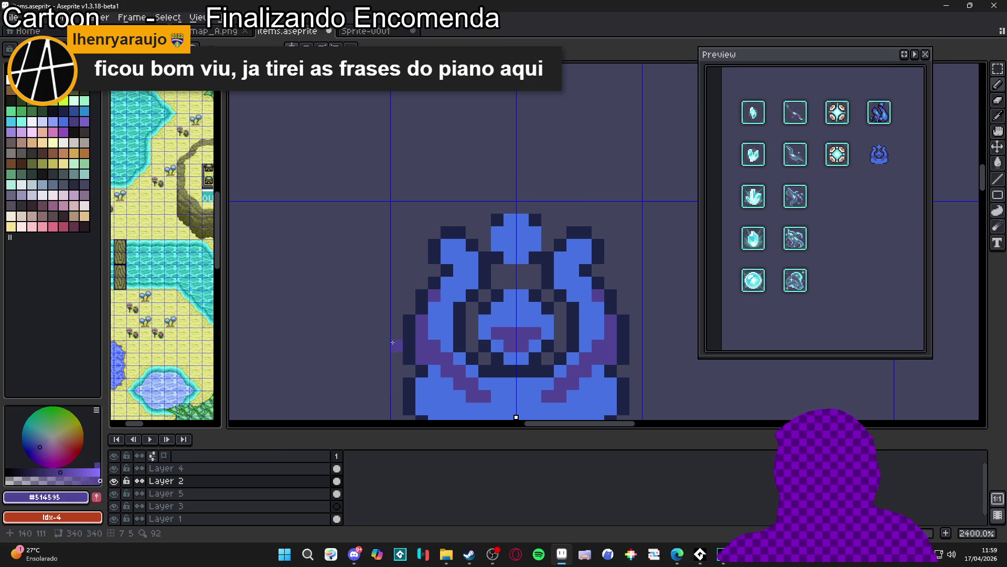
left_click(459, 270)
left_click(447, 257)
left_click(473, 269)
left_click(459, 263)
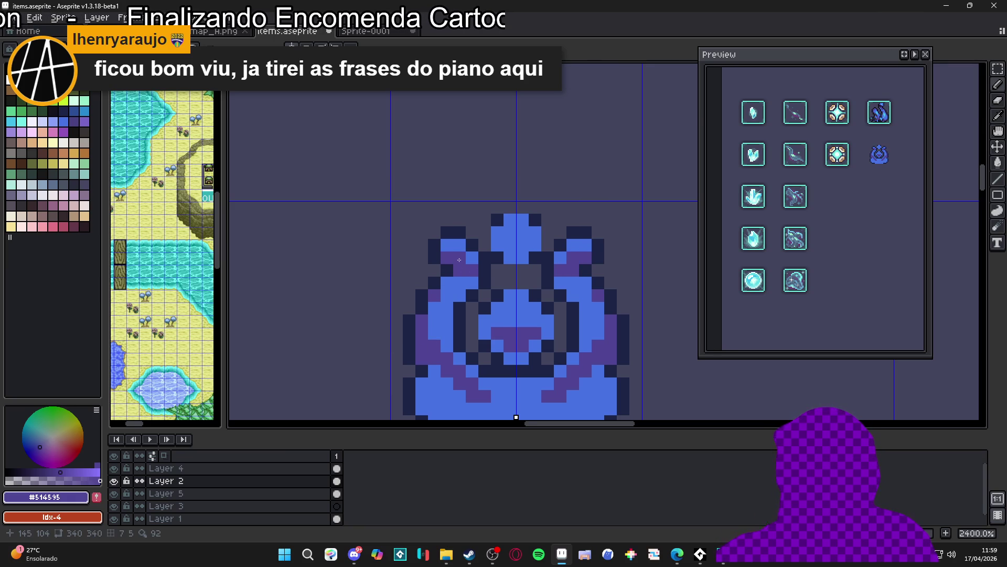
scroll(463, 290, "down", 3)
scroll(465, 281, "up", 3)
left_click(463, 281)
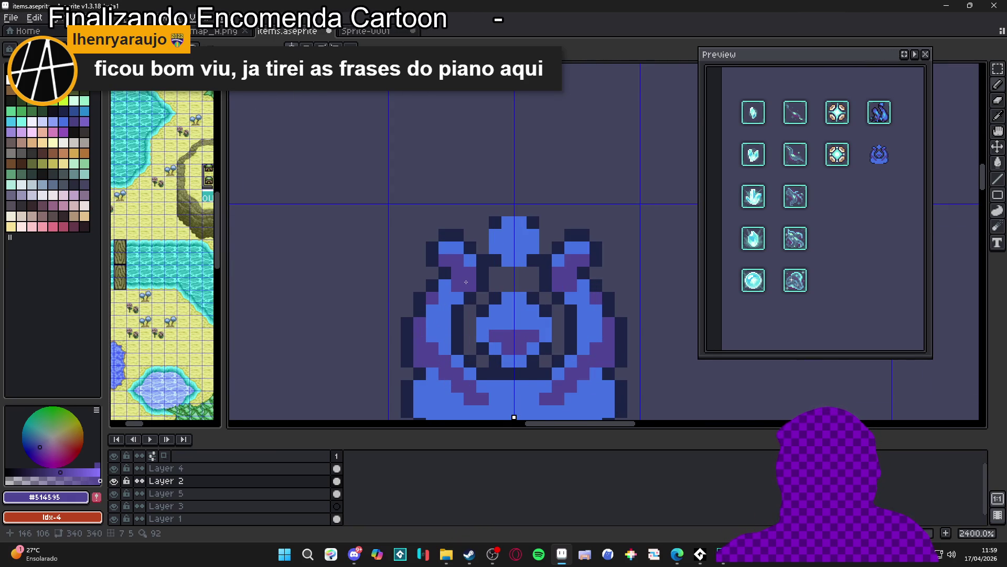
scroll(465, 299, "down", 2)
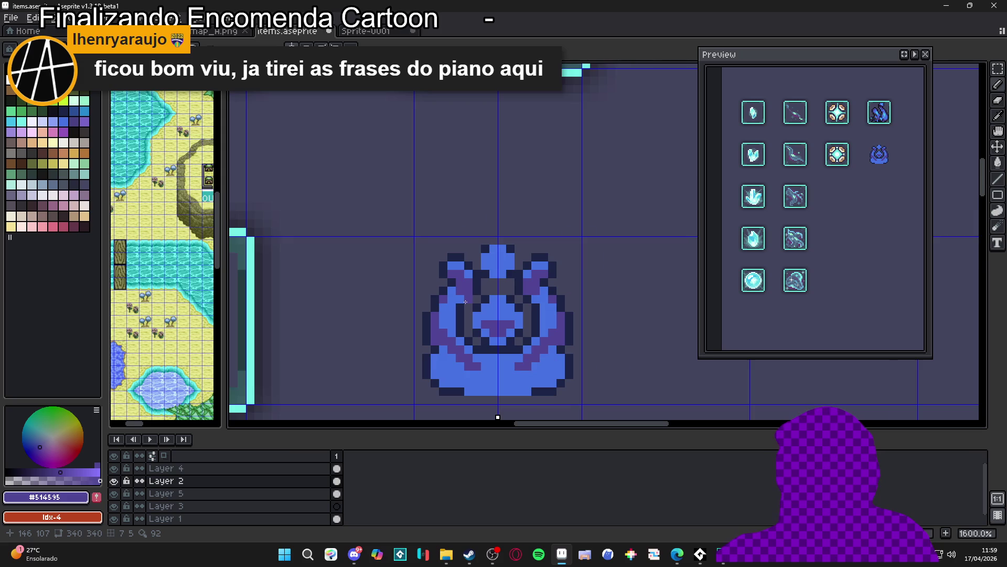
Step: Extend the dark outline along the icon's lower-left edge
left_click(444, 350)
left_click(443, 383)
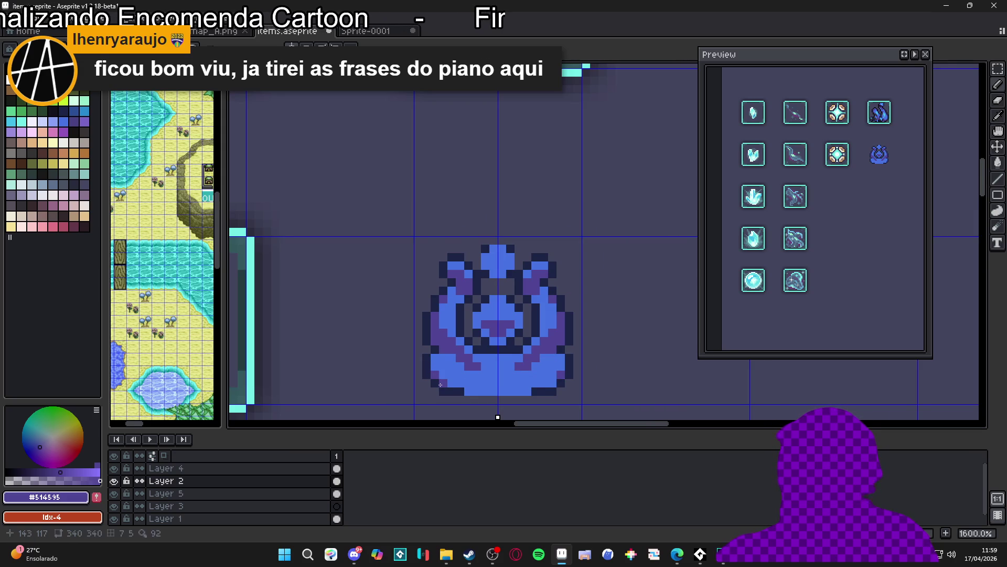
left_click(450, 383)
left_click(443, 374)
Step: Paint purple pixels along the icon's bottom row and top-centre row
left_click(468, 391)
left_click(475, 391)
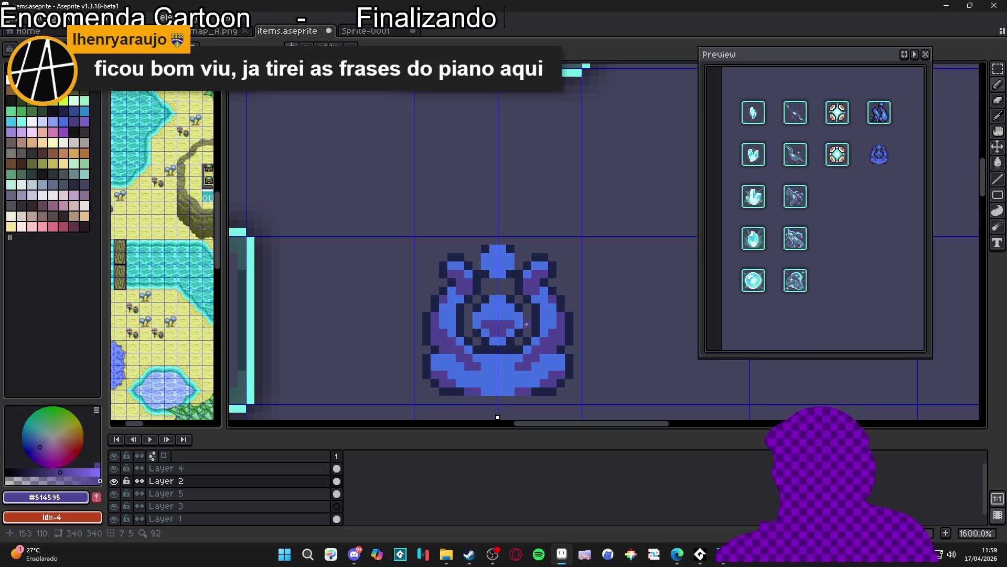
left_click(502, 266)
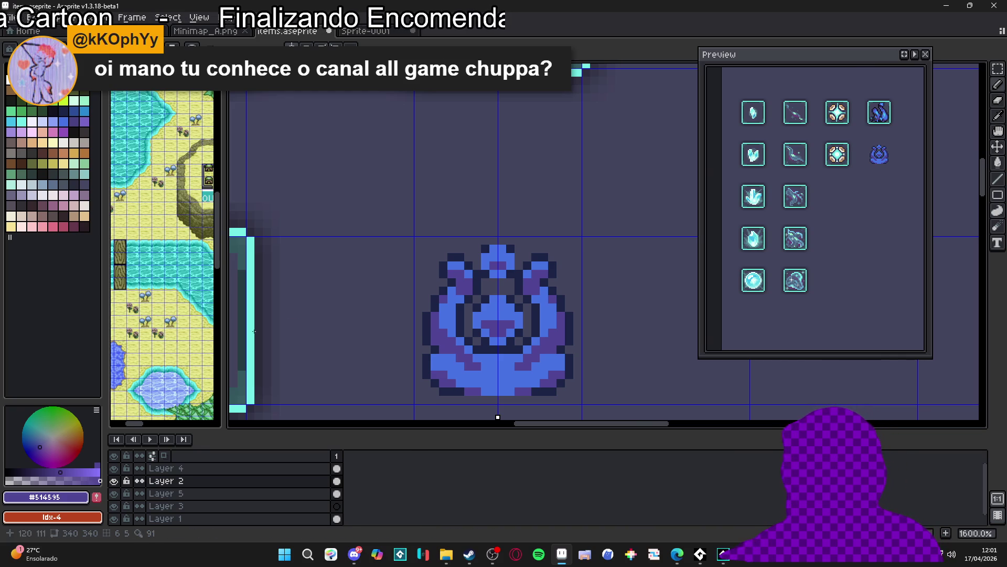
scroll(452, 311, "down", 1)
Step: Pencil mirrored light-blue (#42bfe8) highlight pixels on the icon's sides, then compare zoomed out
left_click(52, 122)
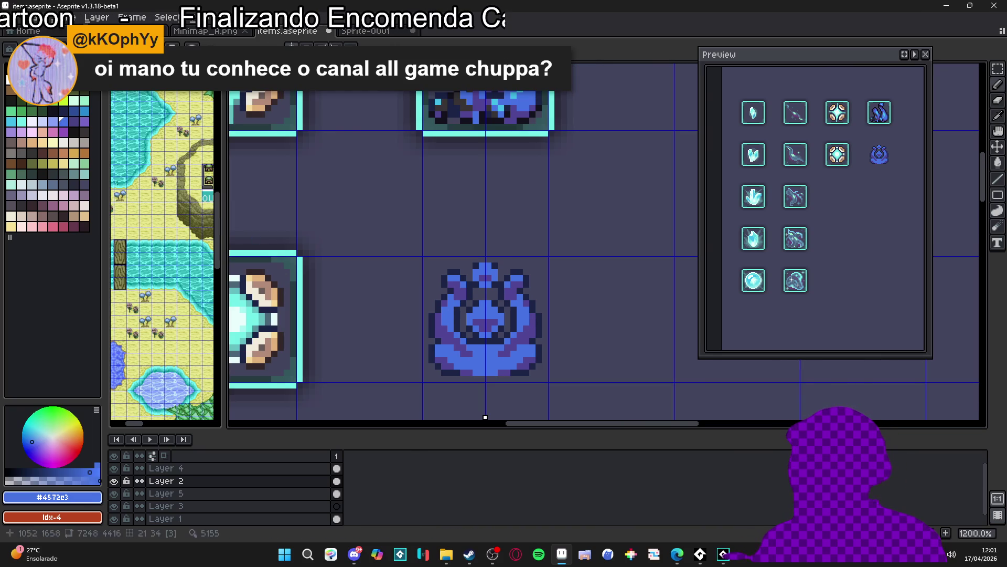
scroll(439, 329, "up", 3)
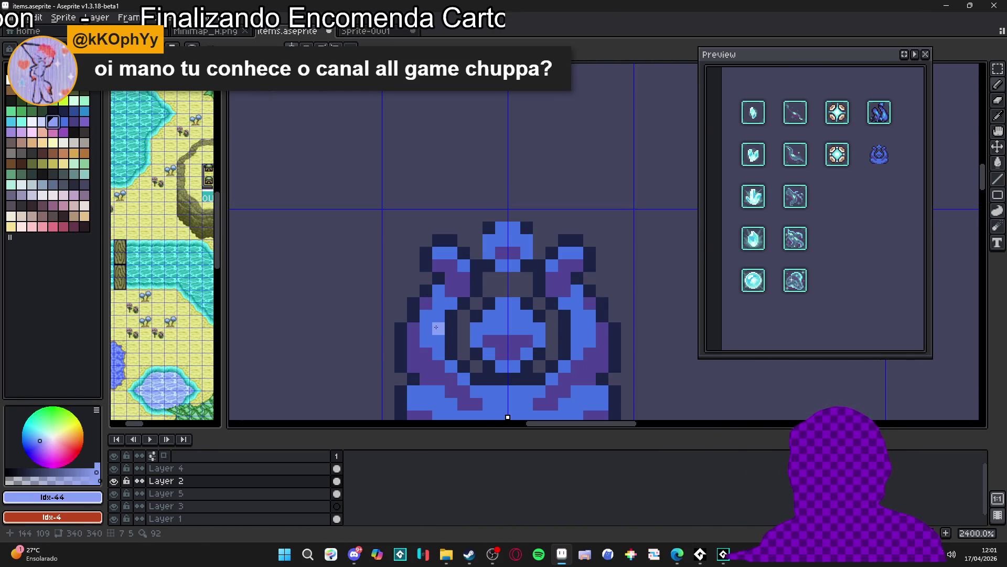
left_click_drag(442, 335, 436, 318)
left_click(439, 303)
left_click(438, 340)
scroll(467, 367, "down", 5)
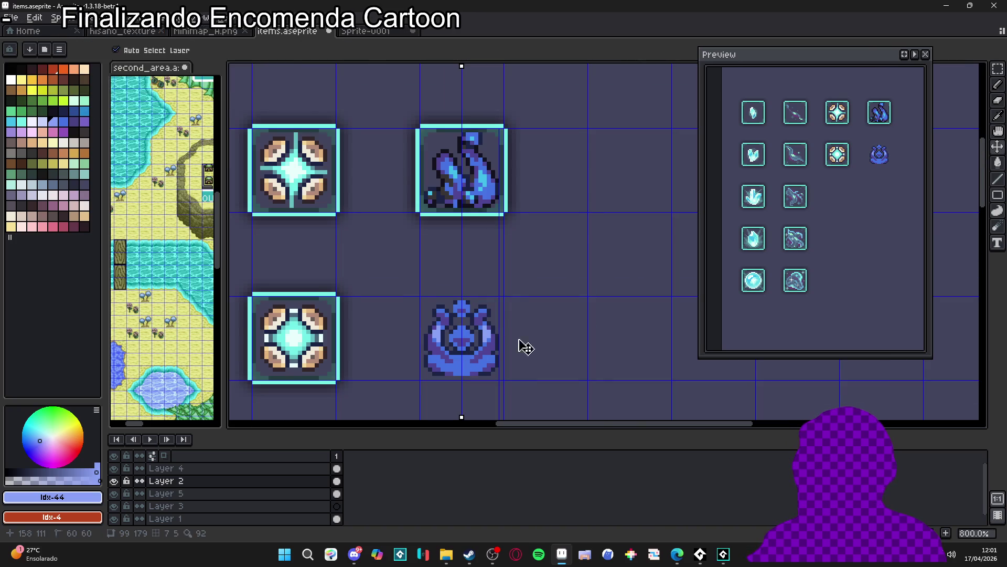
scroll(391, 276, "down", 3)
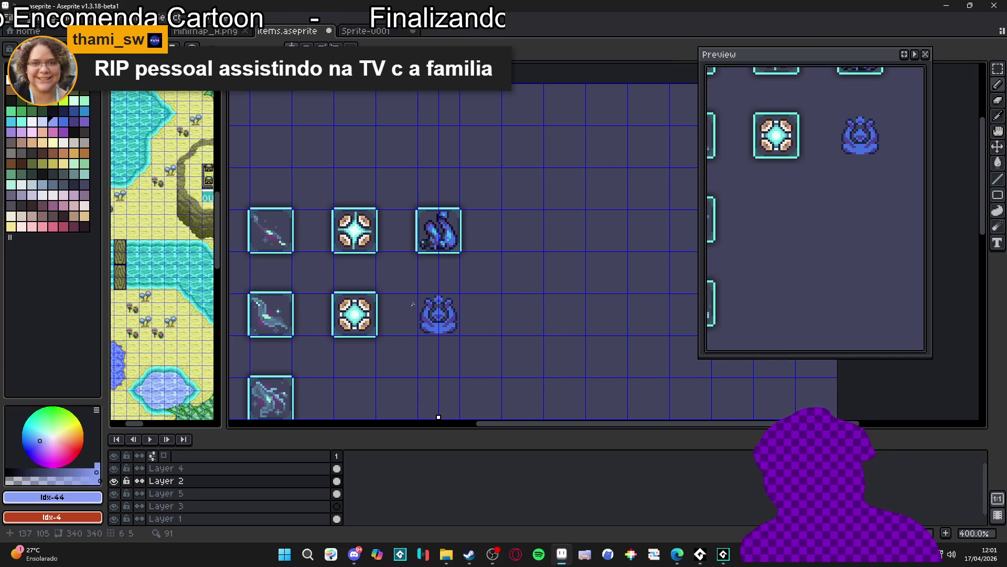
scroll(411, 303, "up", 3)
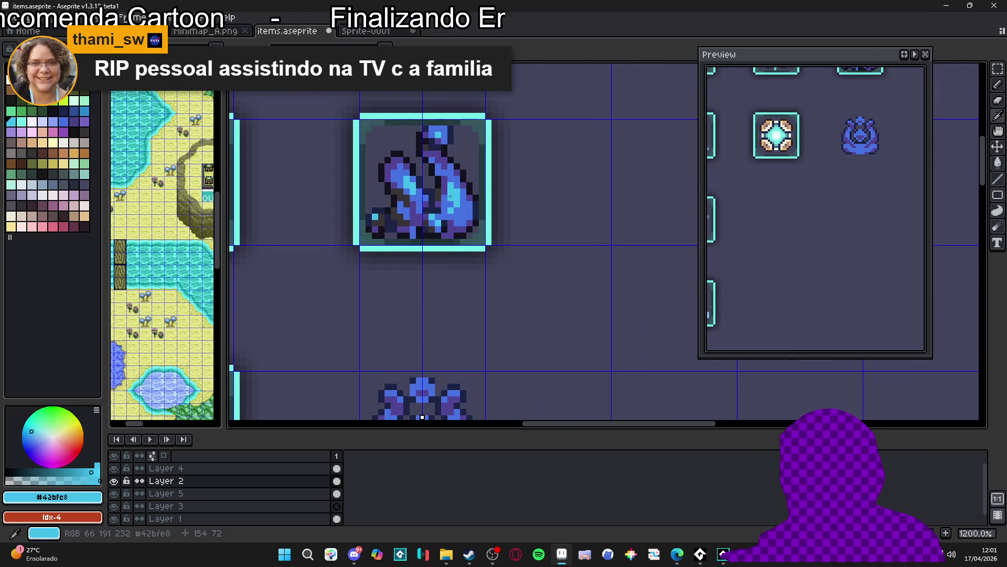
left_click_drag(399, 279, 415, 328)
scroll(414, 328, "up", 3)
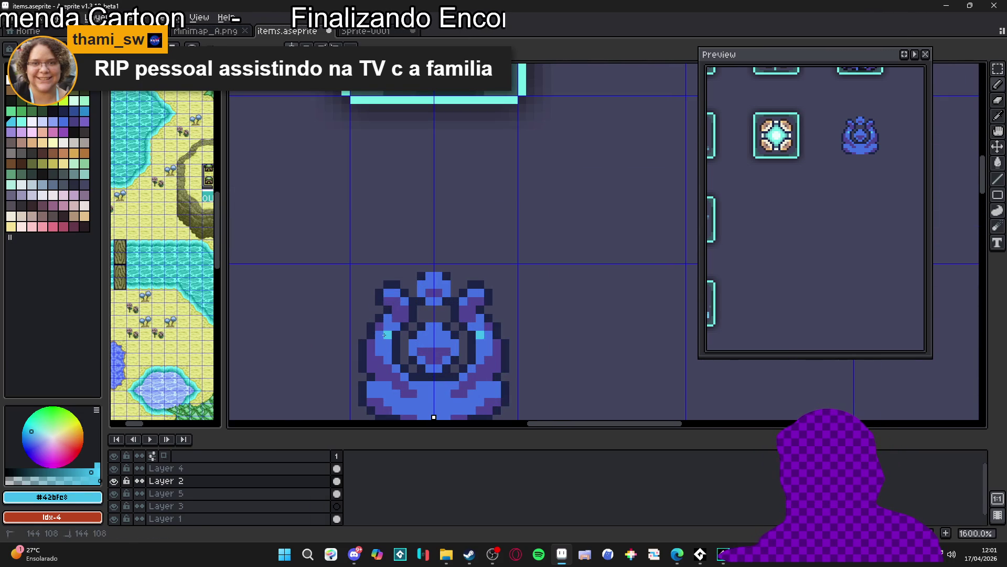
Step: Paint mirrored cyan highlights up the icon's left side, fixing a stray pixel back to blue
left_click(380, 339)
left_click(384, 351)
left_click(379, 344)
left_click_drag(379, 327, 380, 321)
scroll(381, 322, "up", 2)
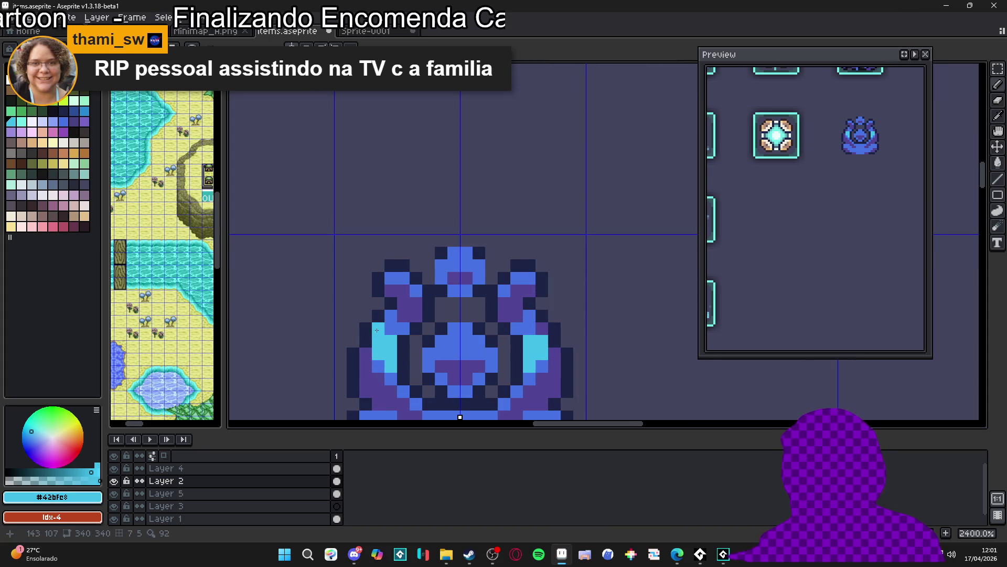
left_click(383, 322, "alt")
left_click(391, 341)
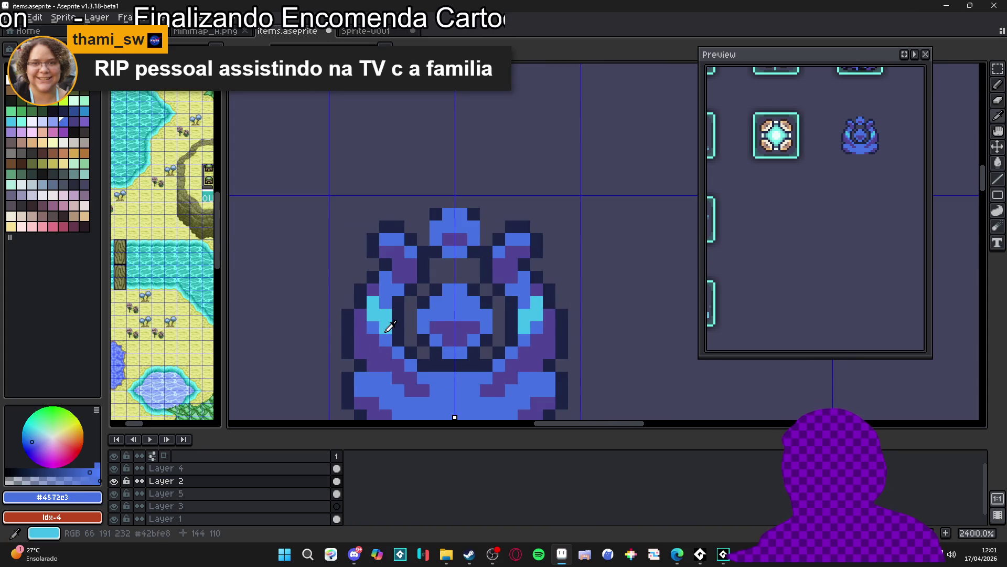
left_click(386, 327, "alt")
left_click_drag(385, 350, 388, 298)
left_click(390, 338)
left_click_drag(393, 335, 376, 338)
left_click(398, 335)
Step: Repaint lower-left pixels medium blue and add cyan highlights across the base
left_click(365, 325)
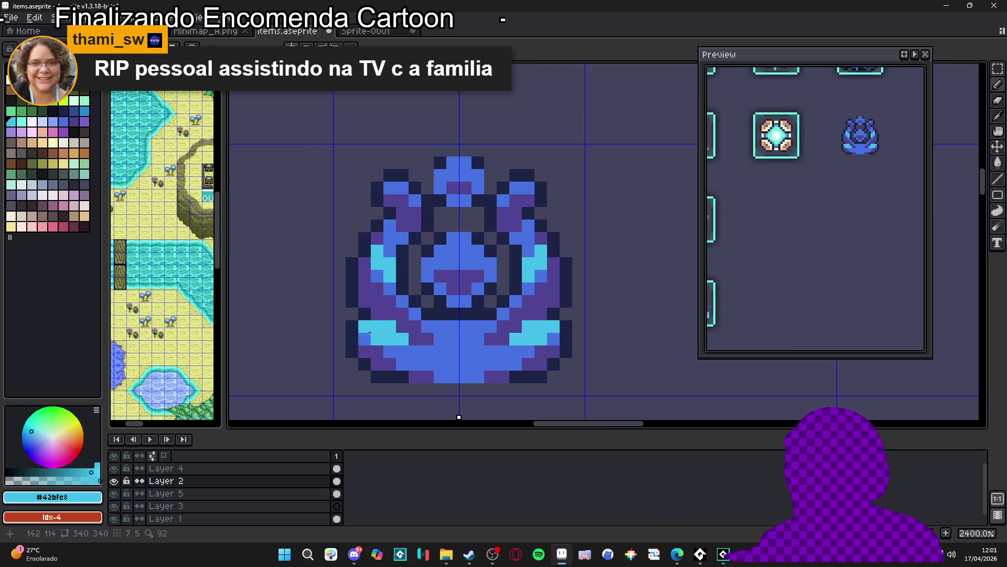
left_click(367, 339, "alt")
left_click(377, 338)
left_click(364, 325)
left_click(389, 338)
left_click(398, 333, "alt")
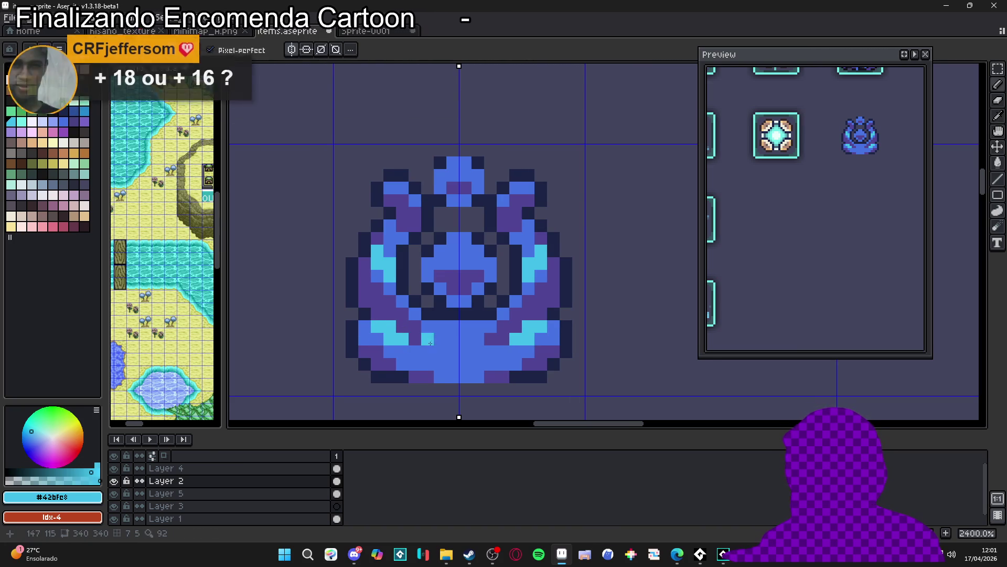
left_click(376, 347)
left_click_drag(376, 347, 356, 329)
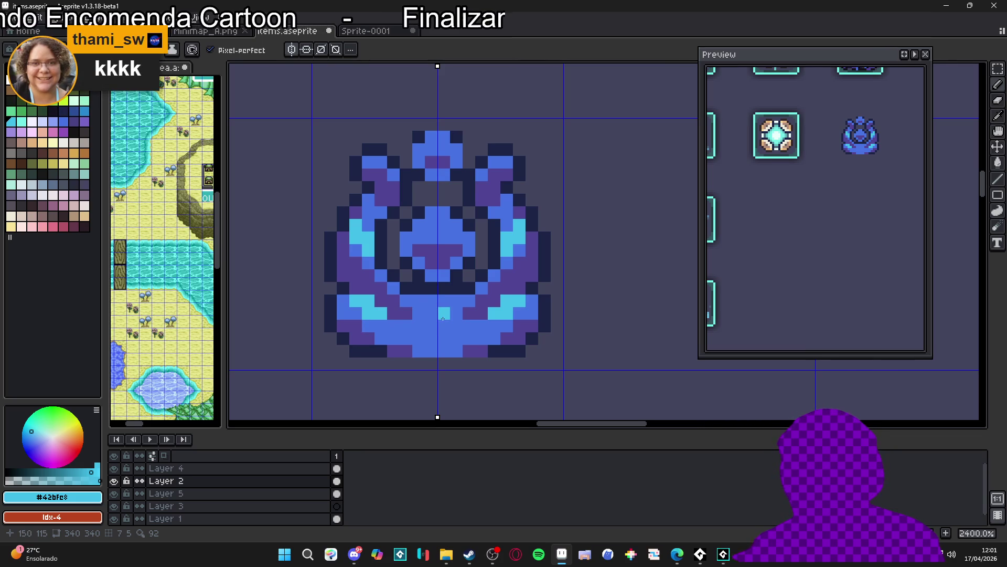
left_click_drag(431, 313, 441, 309)
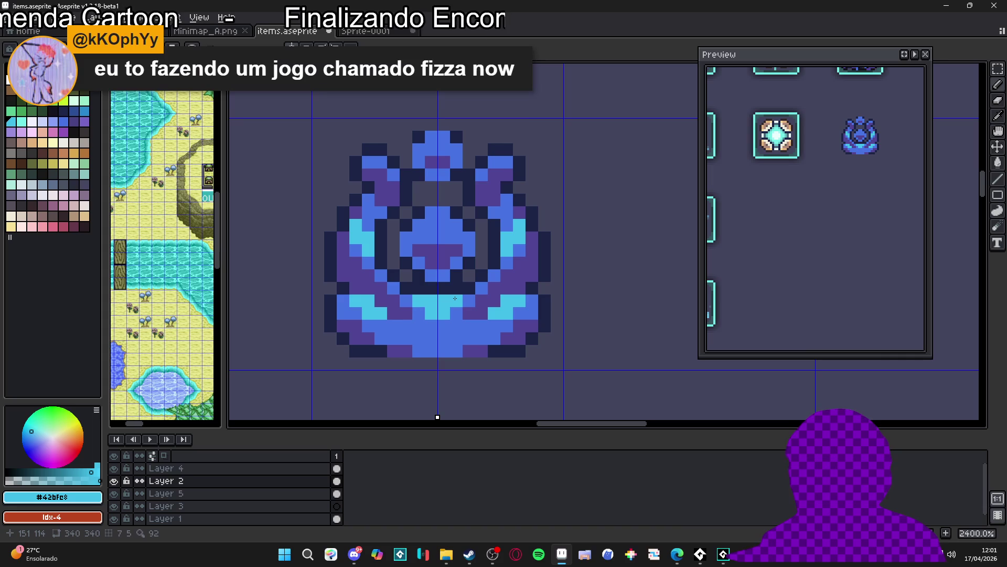
Step: Colour the icon's top-centre pixels and top tip cyan
left_click_drag(420, 213, 415, 264)
left_click(434, 189)
left_click(428, 198)
left_click(434, 199)
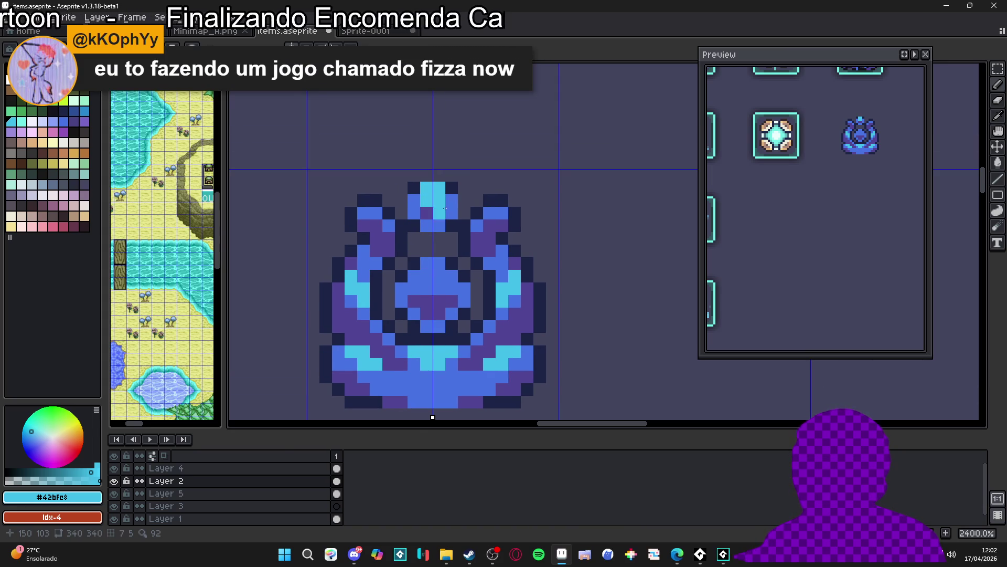
Step: Turn the middle pixels of each ear cyan
scroll(498, 235, "down", 3)
scroll(481, 280, "right", 1)
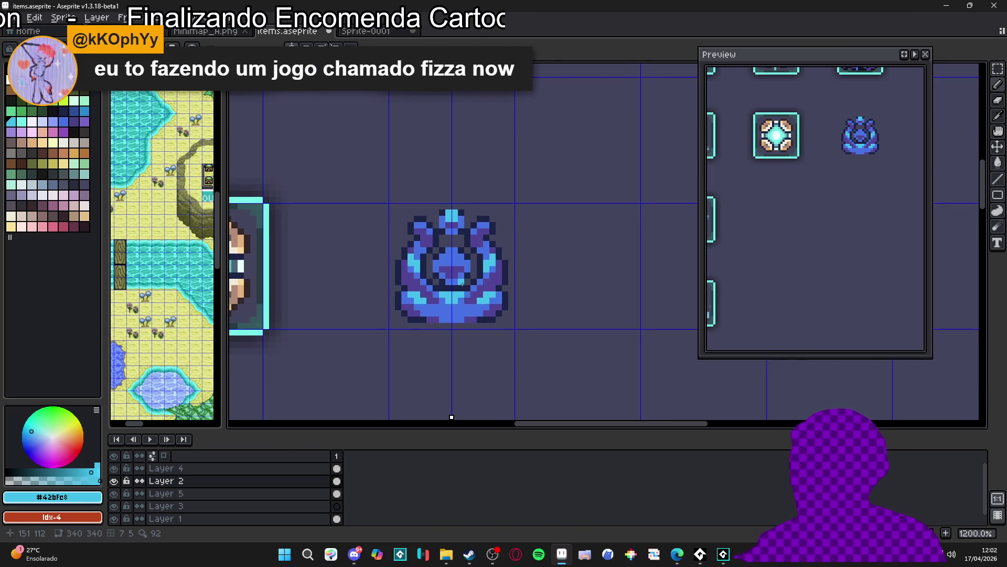
scroll(452, 302, "up", 1)
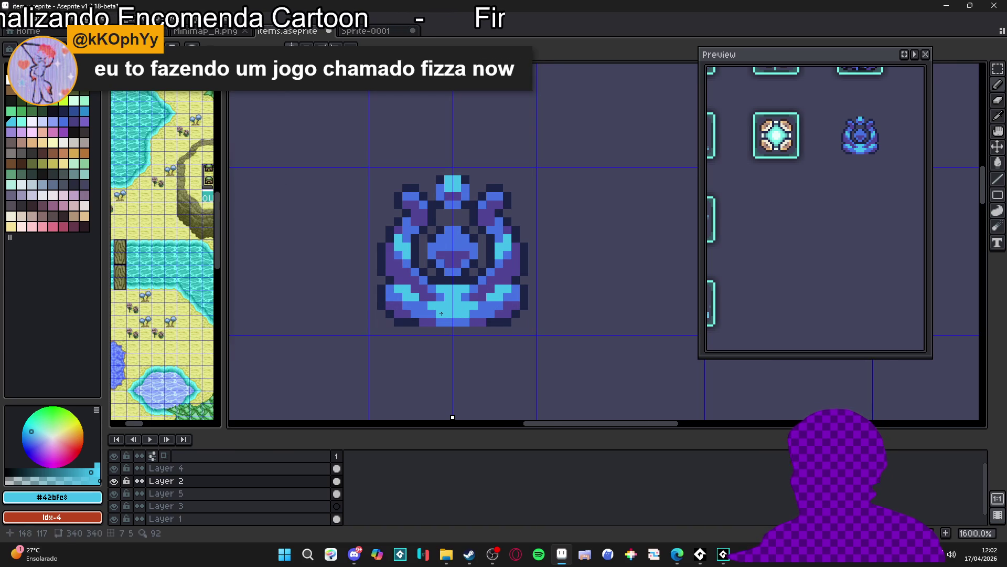
scroll(423, 273, "up", 1)
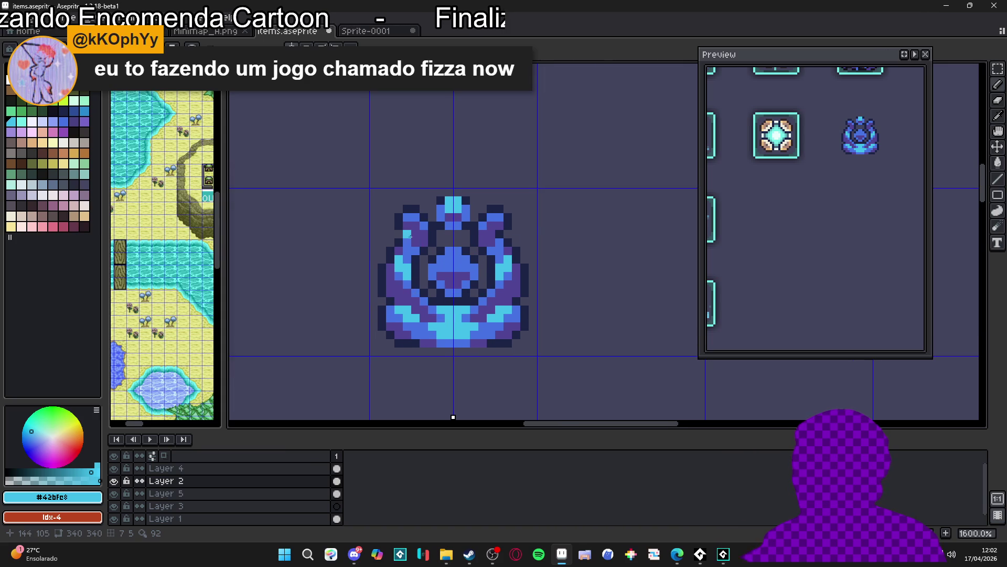
scroll(414, 242, "up", 1)
left_click_drag(406, 211, 416, 209)
scroll(423, 220, "down", 1)
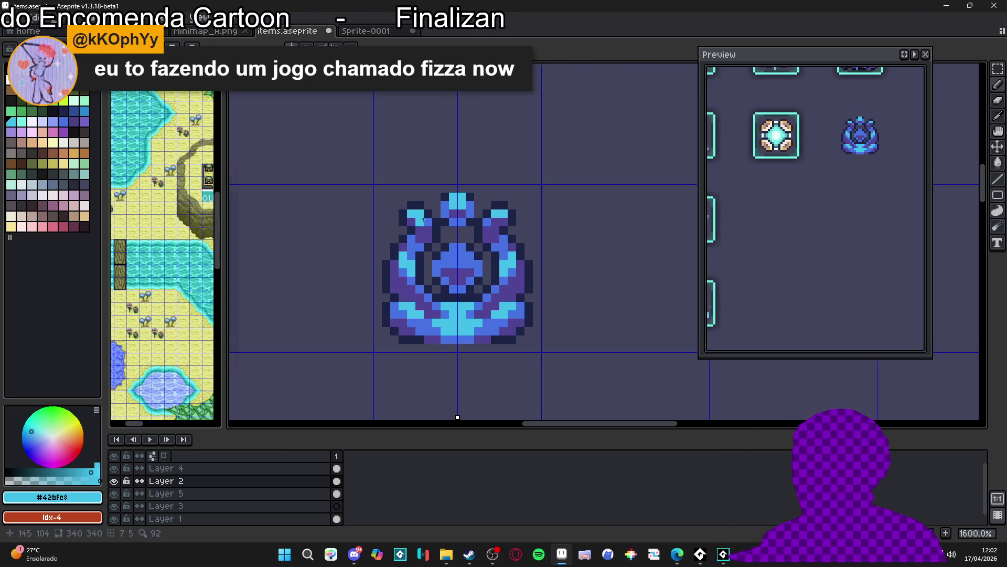
scroll(429, 233, "up", 2)
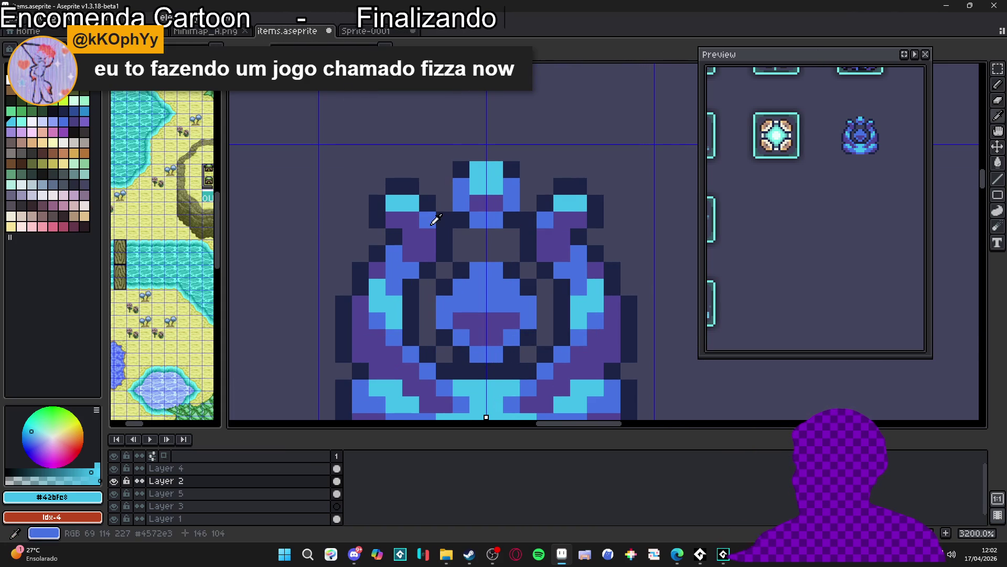
Step: Recolour the purple pixel under the left ear medium blue
left_click(431, 225, "alt")
left_click(415, 234)
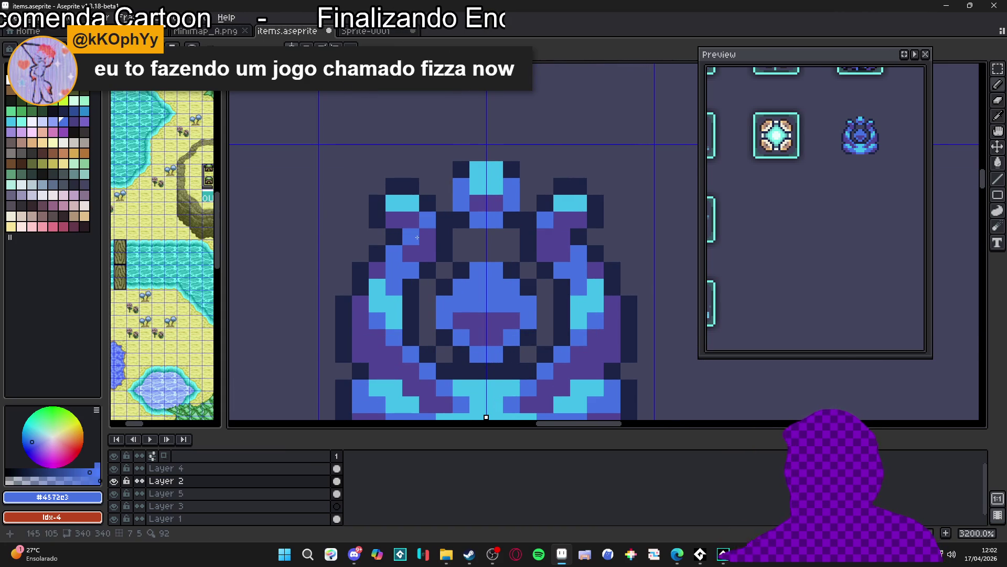
scroll(416, 234, "down", 1)
scroll(416, 235, "down", 4)
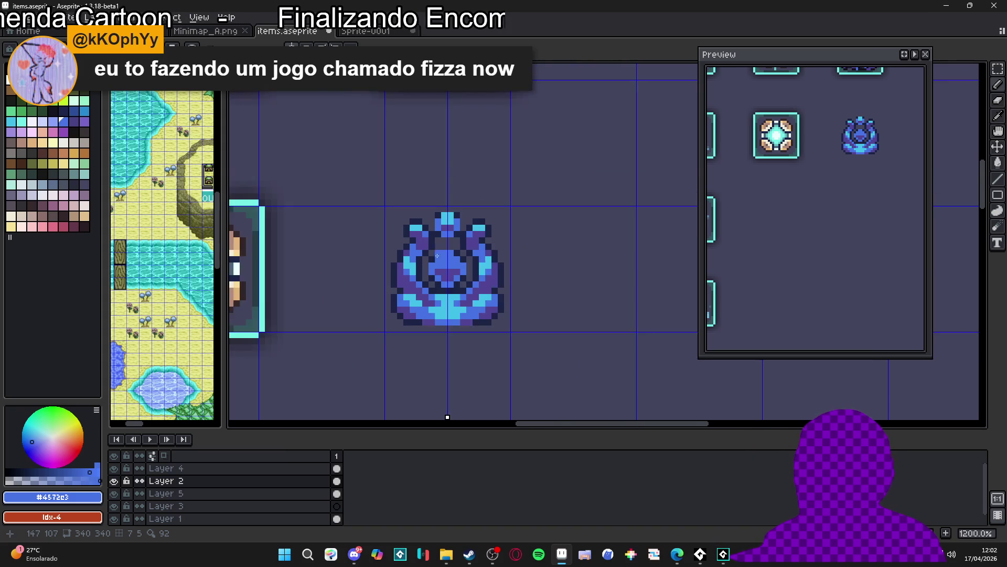
scroll(452, 274, "up", 4)
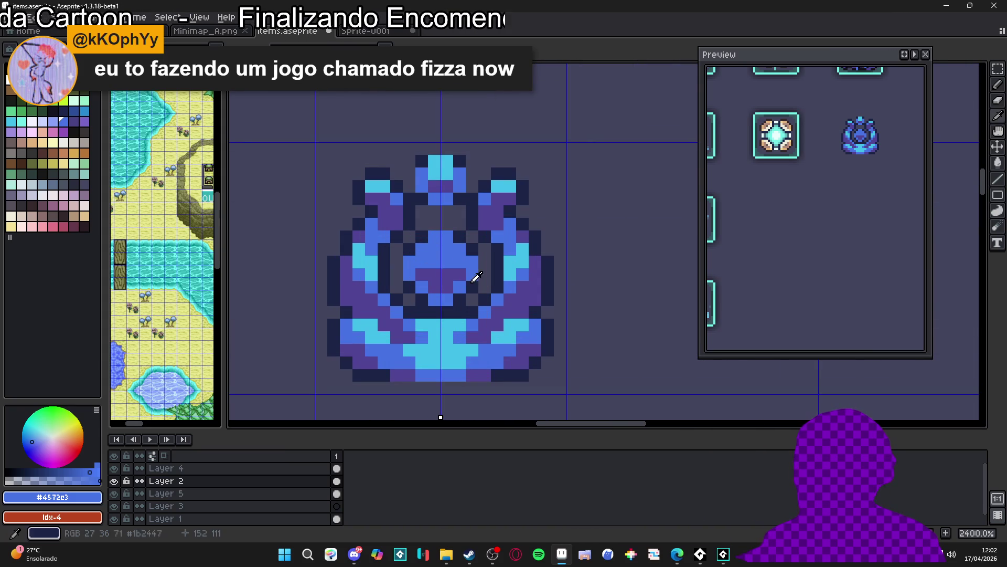
Step: Paint cyan pixels at the icon's centre and on both sides of it
left_click(529, 257, "alt")
left_click(435, 248)
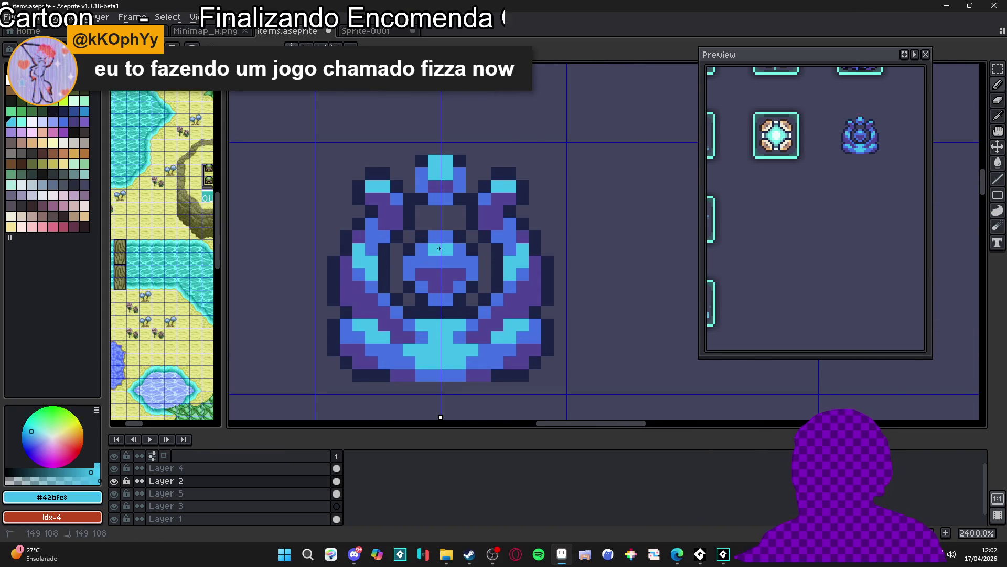
scroll(441, 248, "up", 1)
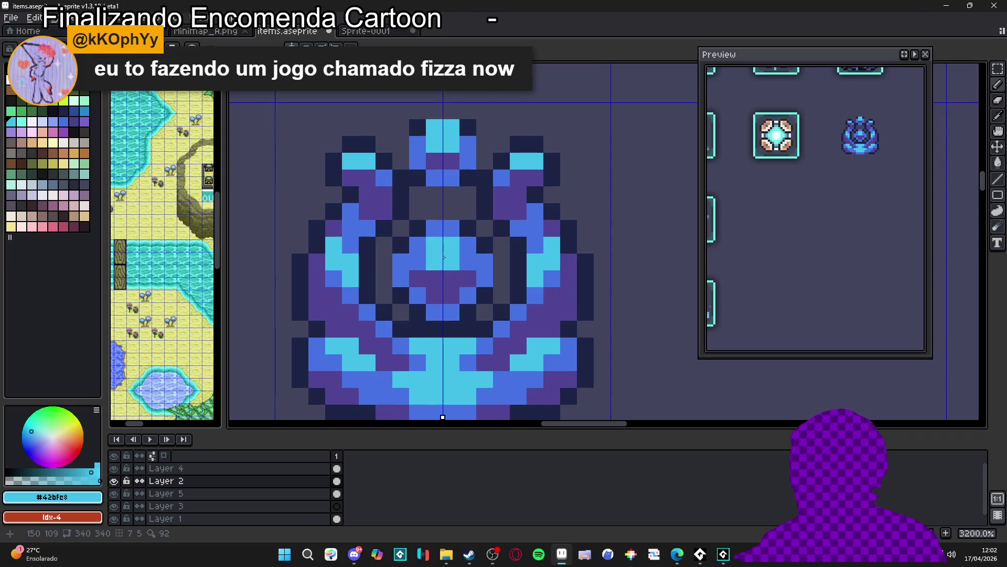
left_click(460, 244)
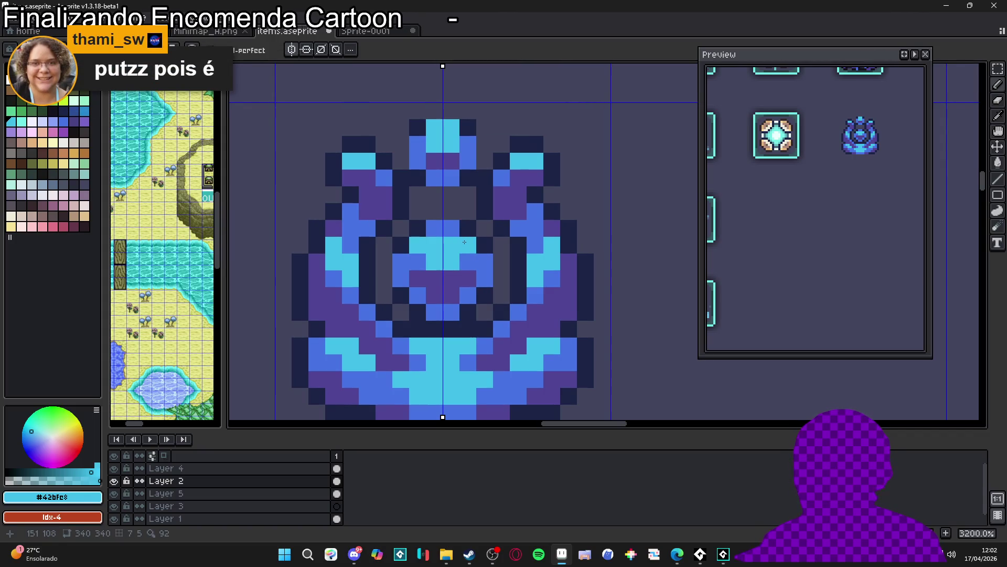
scroll(469, 246, "down", 1)
scroll(469, 246, "down", 1)
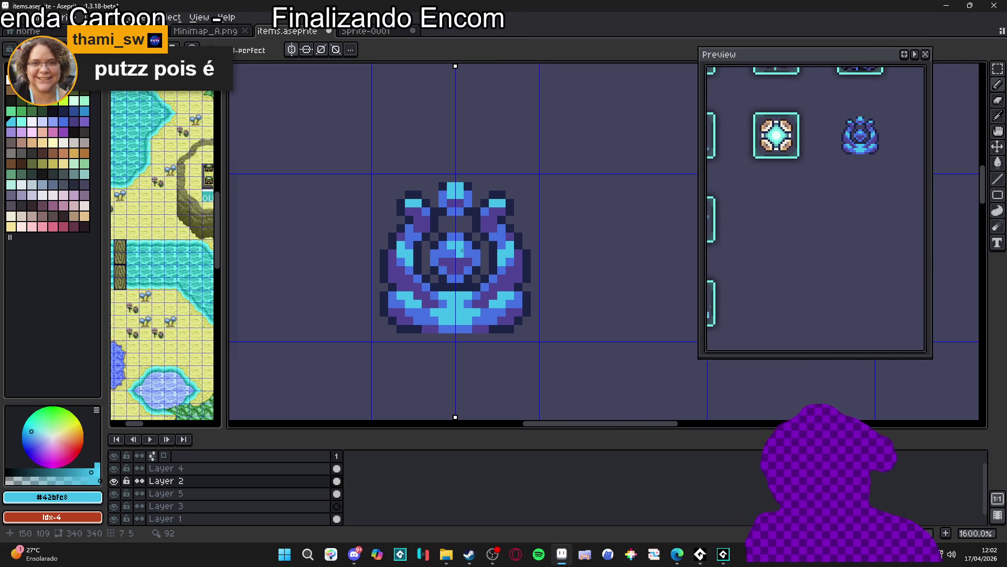
scroll(461, 251, "down", 2)
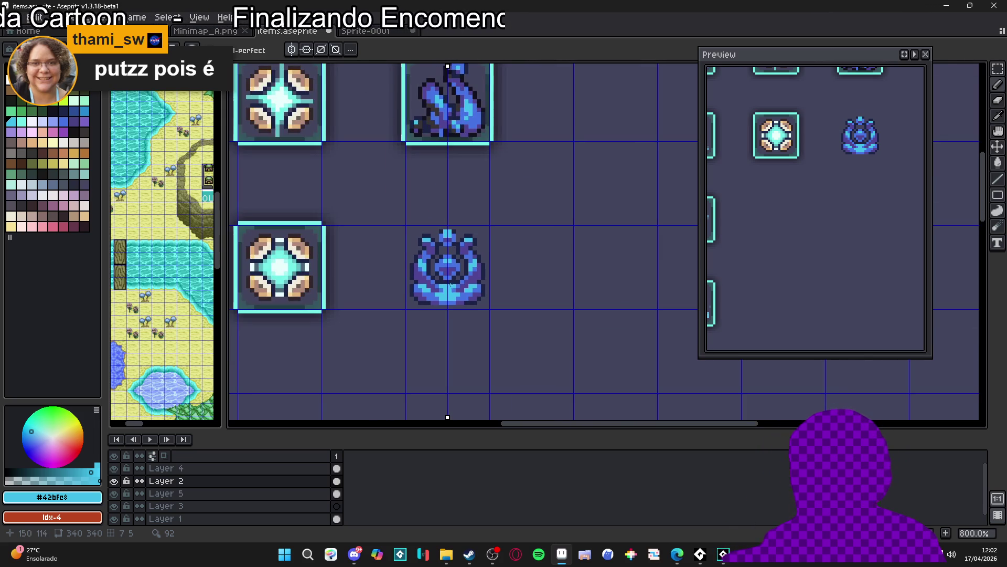
scroll(450, 289, "up", 2)
scroll(400, 300, "down", 1)
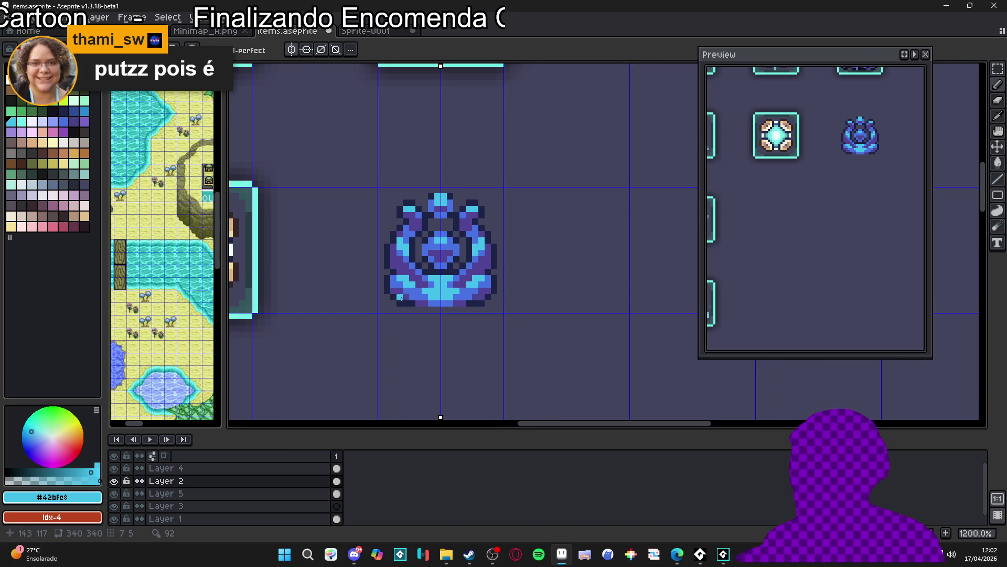
scroll(431, 261, "up", 3)
Step: Try a lavender row across the icon's centre, then undo it
left_click(456, 238, "alt")
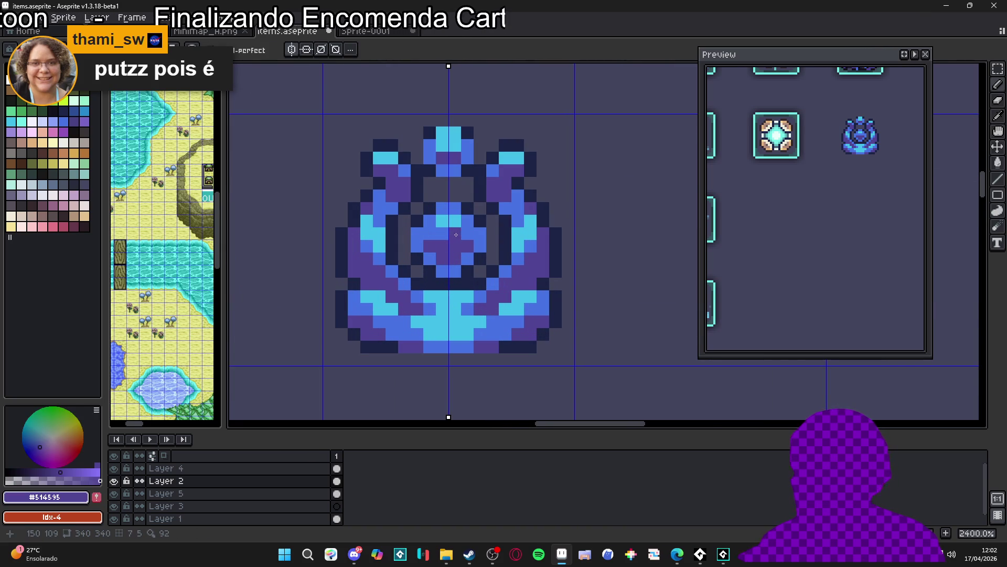
scroll(455, 235, "down", 2)
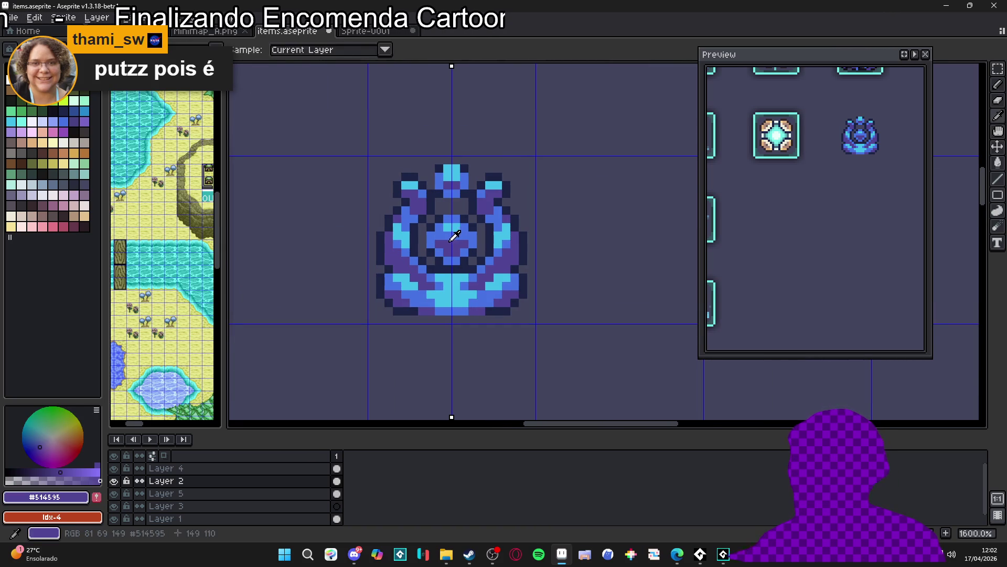
left_click(63, 121)
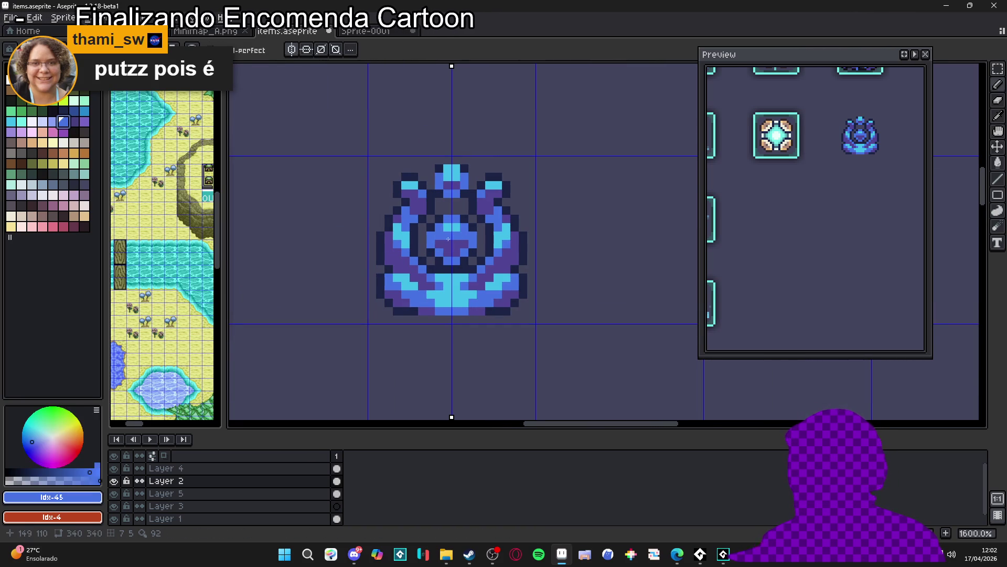
key("bracketleft")
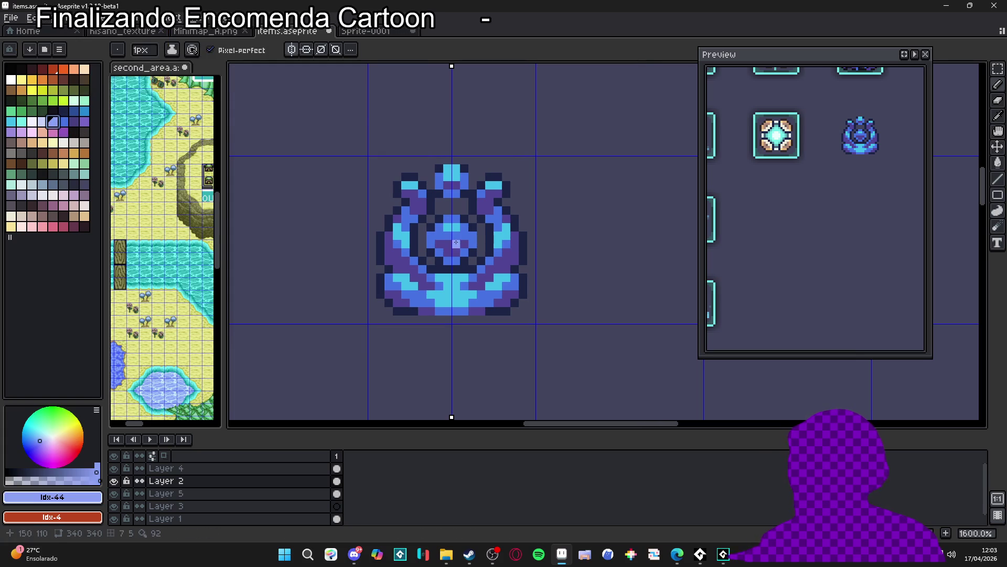
mouse_move(446, 236)
left_mouse_down()
mouse_move(464, 234)
mouse_move(444, 234)
left_mouse_up()
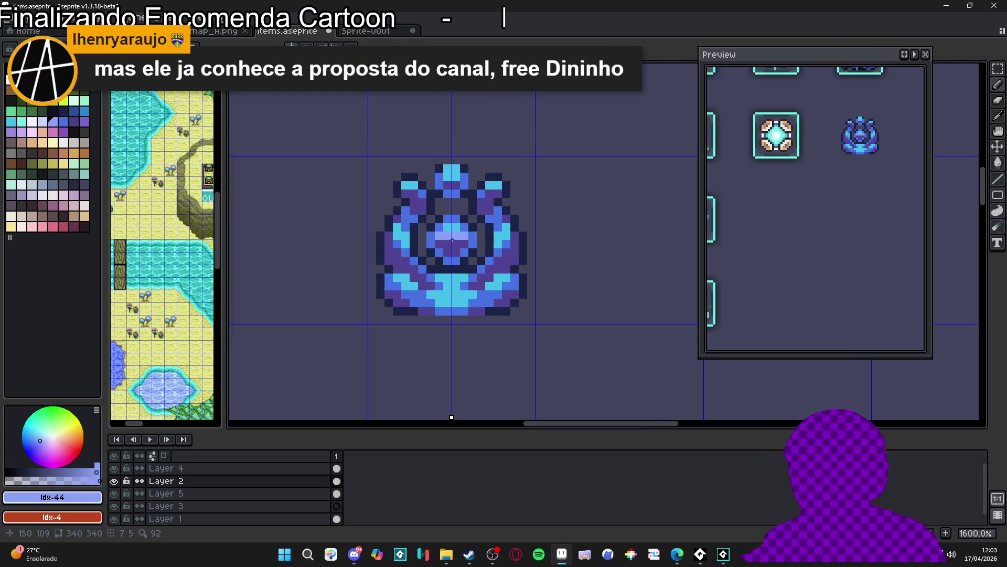
key("ctrl+z")
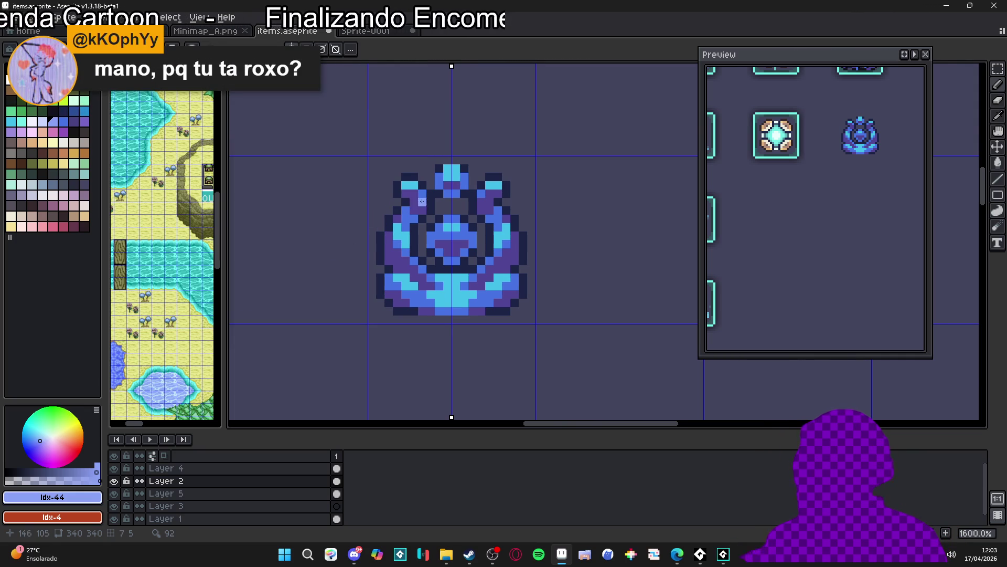
Step: Recolour one dark navy pixel of the icon blue using a sampled colour
scroll(427, 233, "up", 2)
left_click(434, 304, "alt")
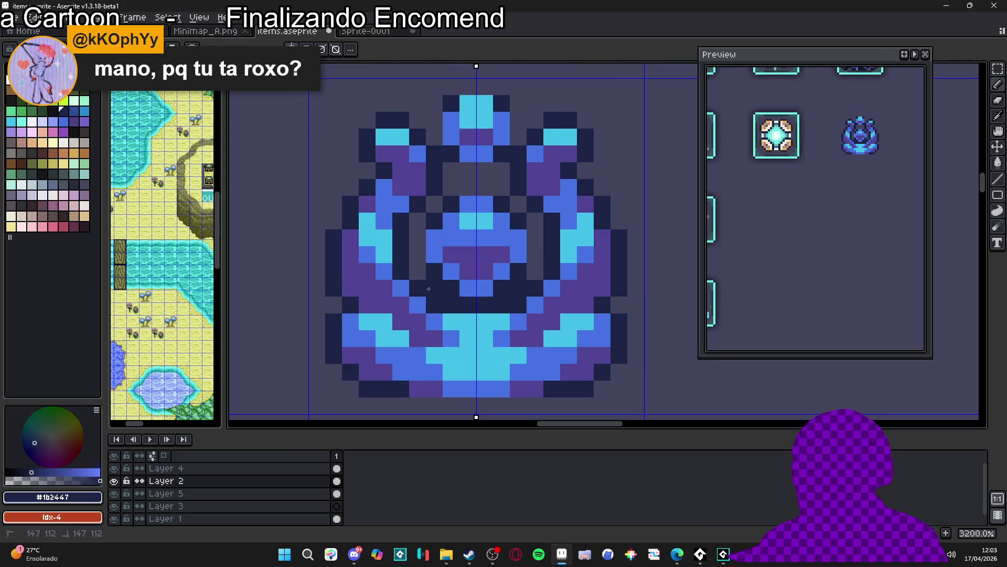
left_click(416, 299, "alt")
left_click(429, 306)
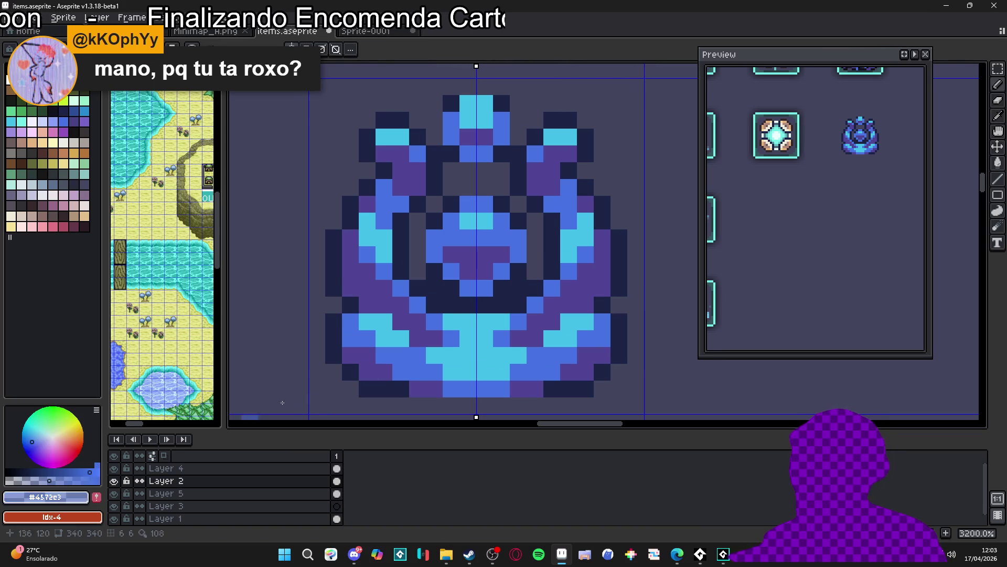
left_click(437, 302, "alt")
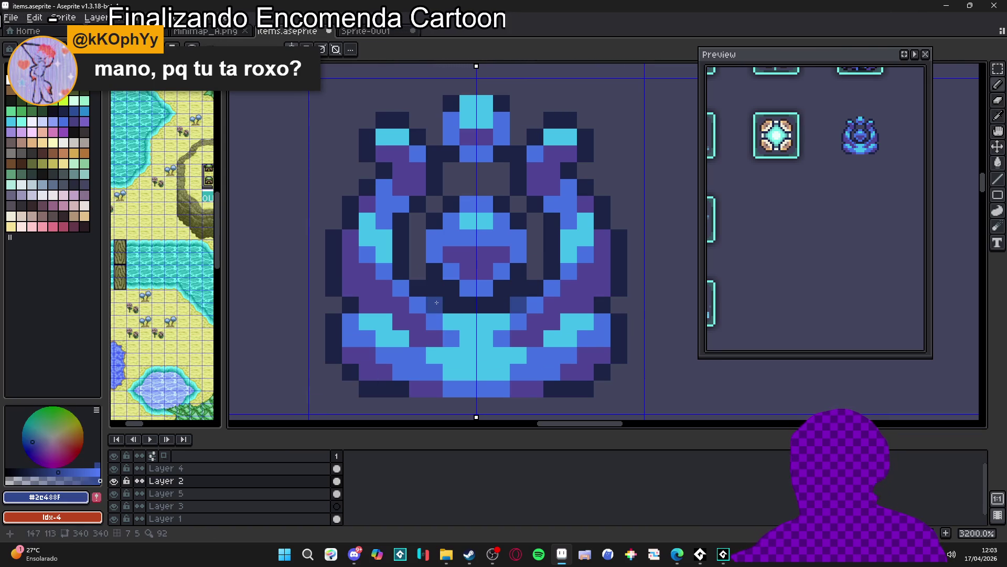
scroll(440, 306, "down", 4)
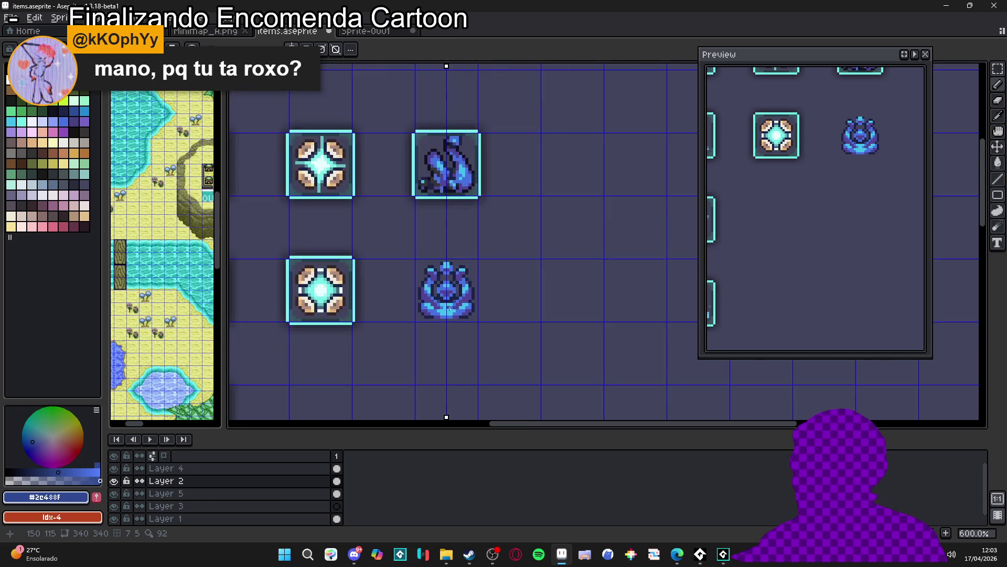
scroll(453, 314, "down", 2)
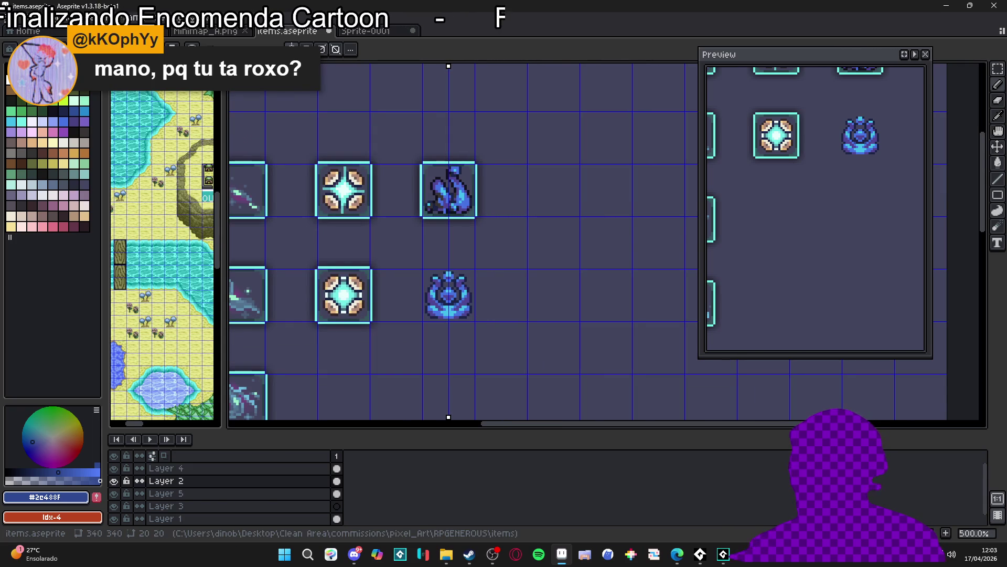
scroll(470, 257, "down", 1)
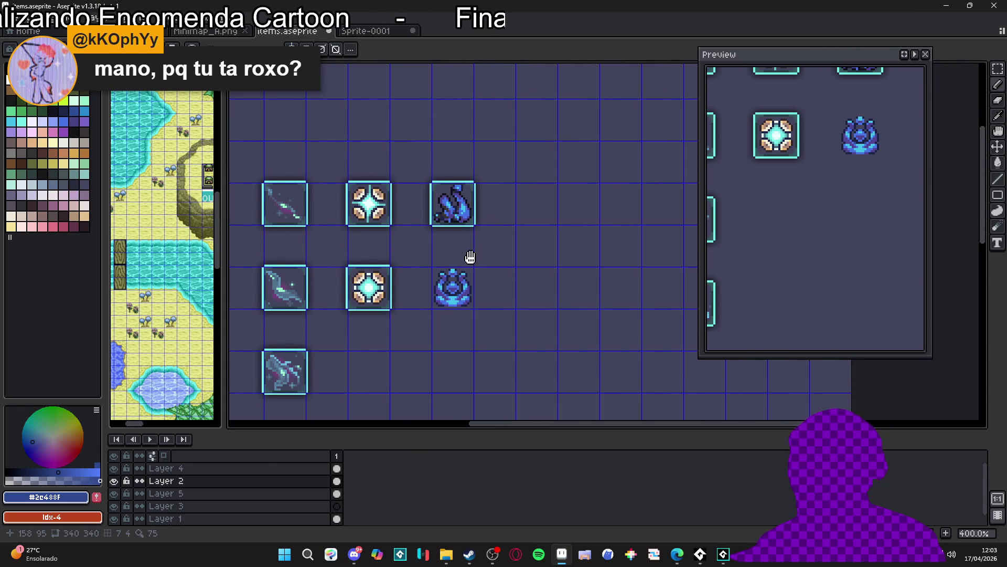
left_click_drag(471, 257, 480, 250)
scroll(467, 273, "up", 3)
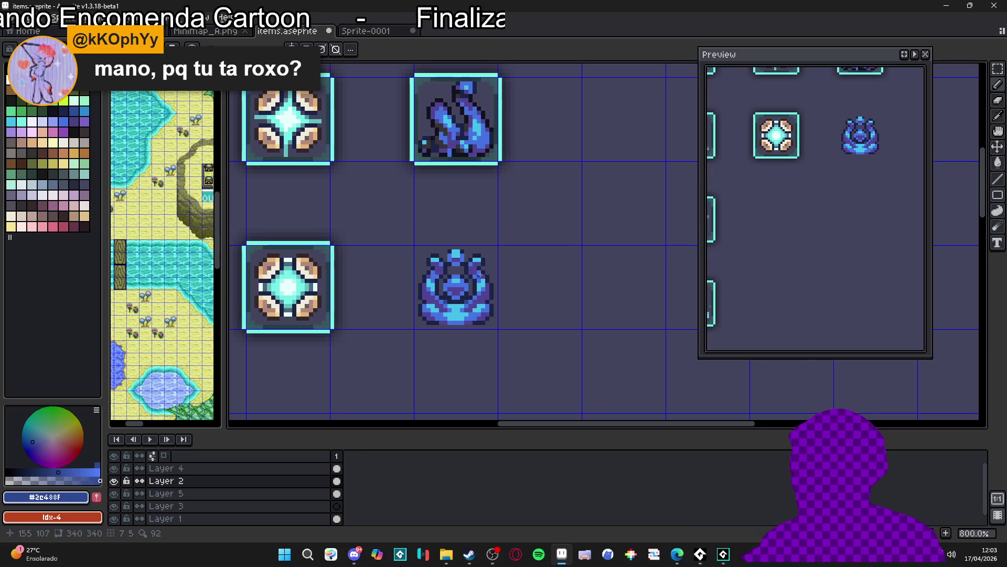
scroll(461, 263, "down", 4)
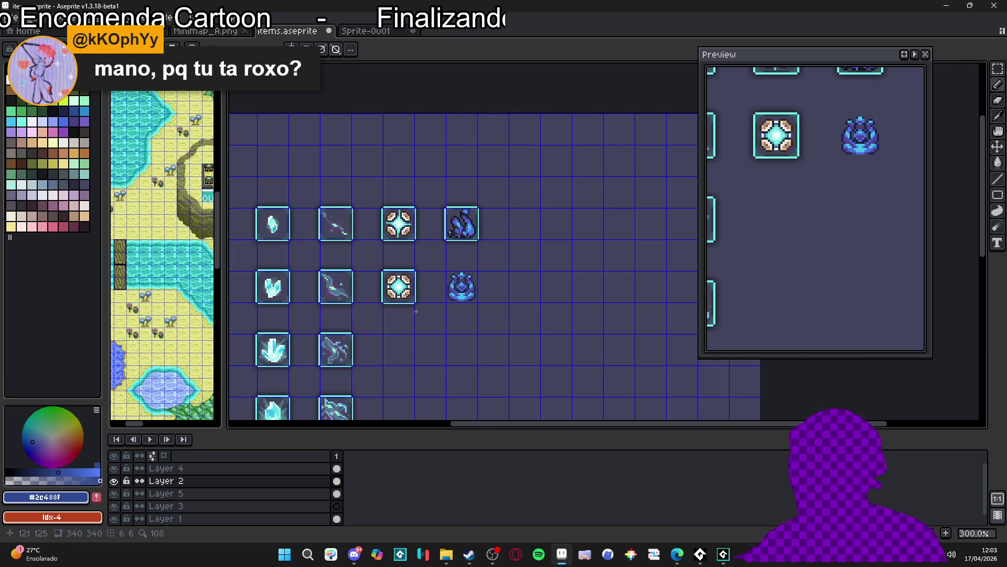
scroll(382, 286, "up", 2)
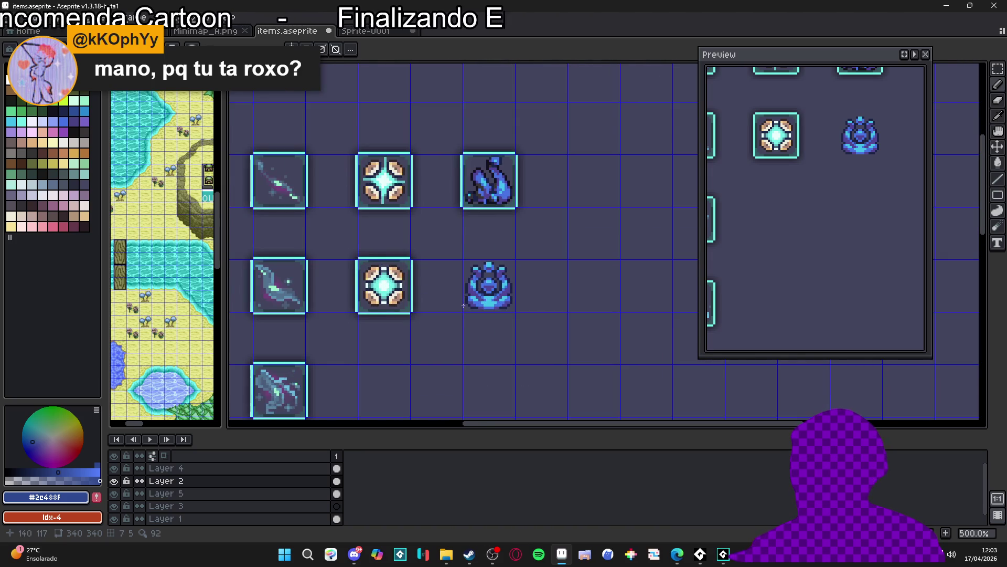
scroll(463, 305, "up", 5)
left_click(490, 314, "alt")
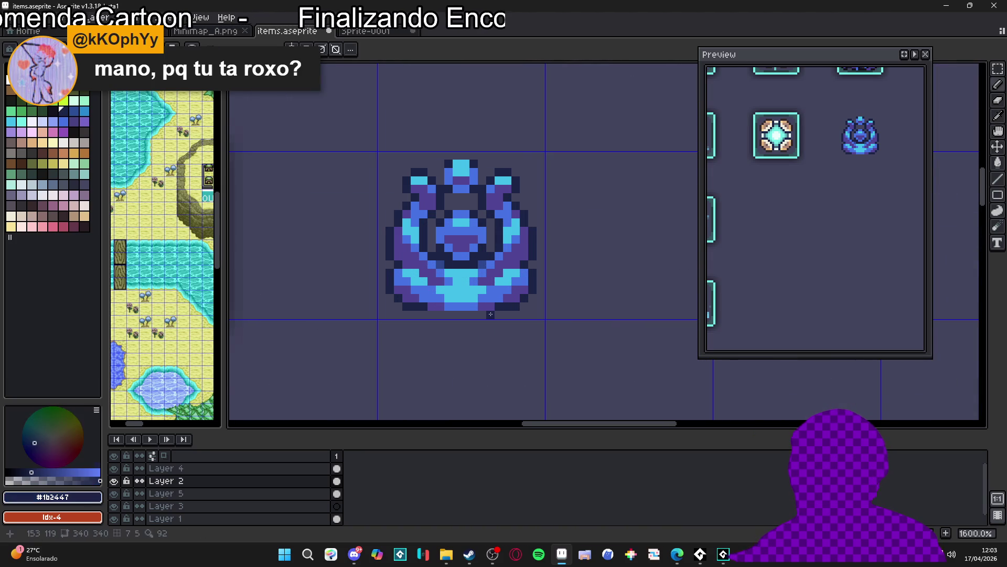
scroll(466, 331, "down", 4)
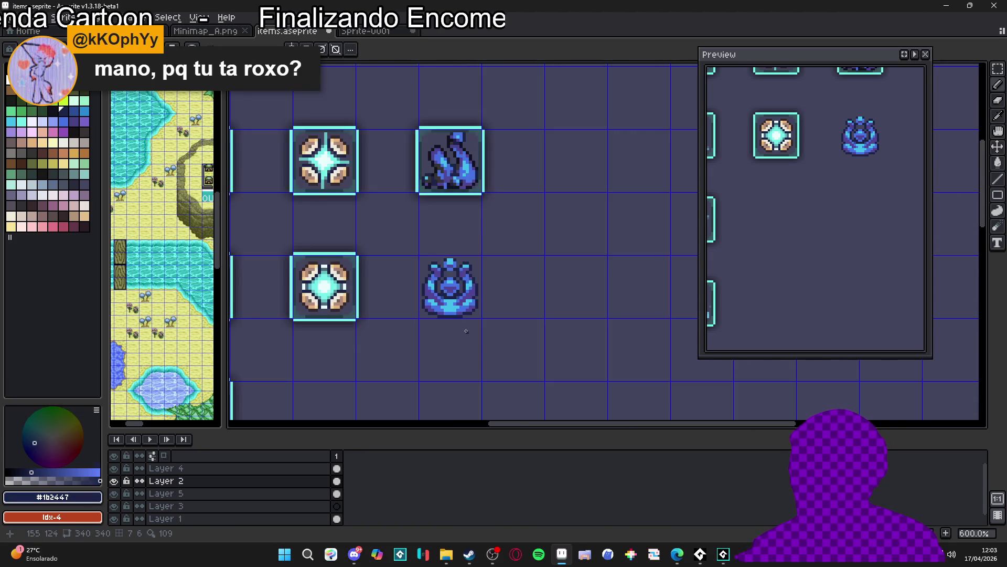
scroll(466, 331, "down", 3)
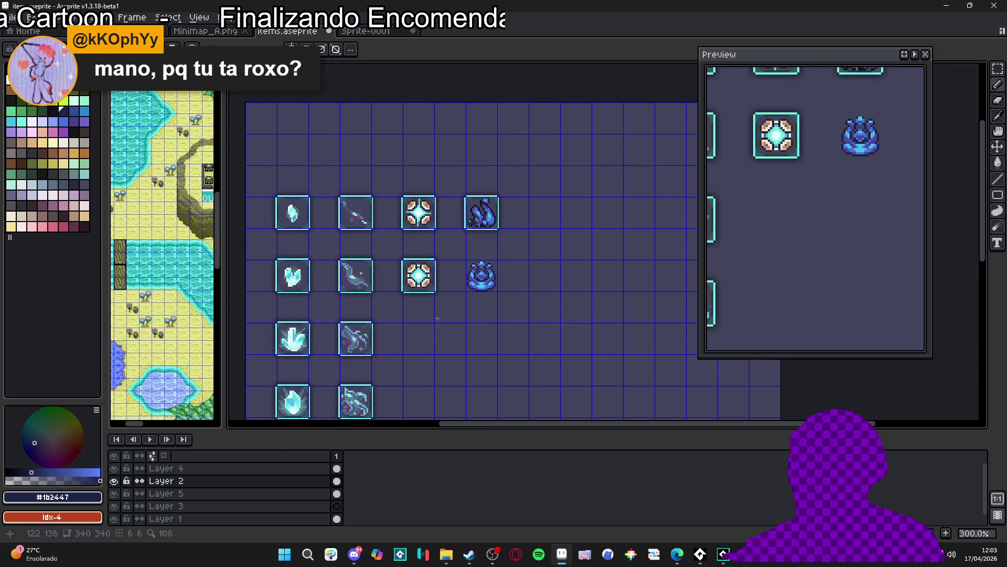
scroll(446, 325, "up", 1)
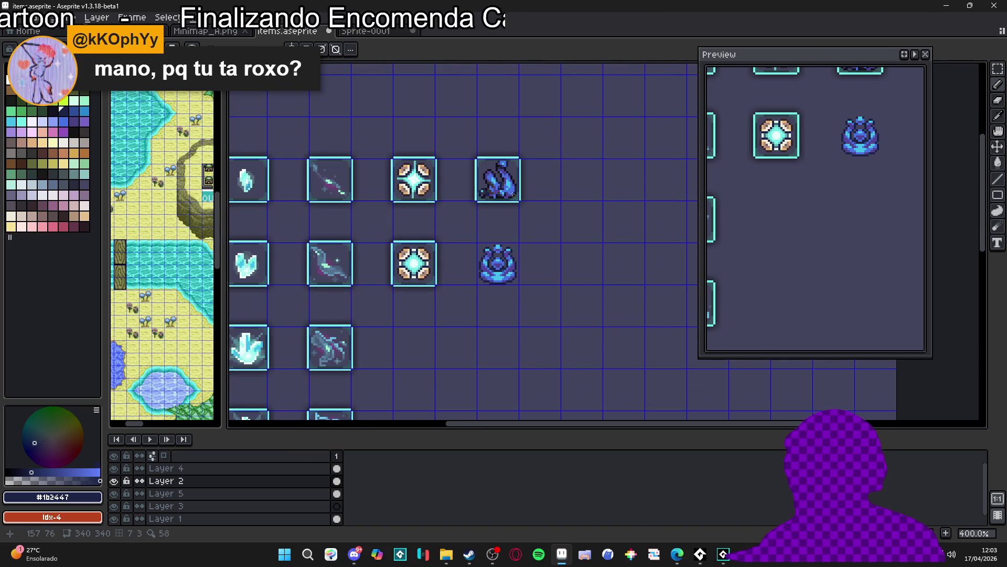
scroll(513, 191, "up", 2)
left_click(525, 202, "ctrl")
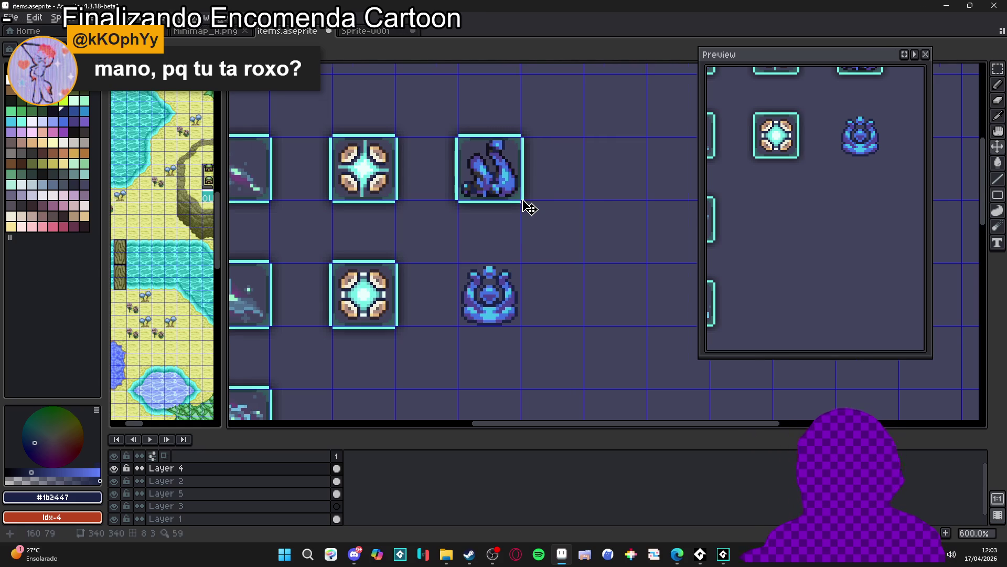
Step: Paste a copy of the tile frame above around the blue ornament, then view the whole grid
scroll(530, 208, "up", 1)
scroll(526, 200, "down", 2)
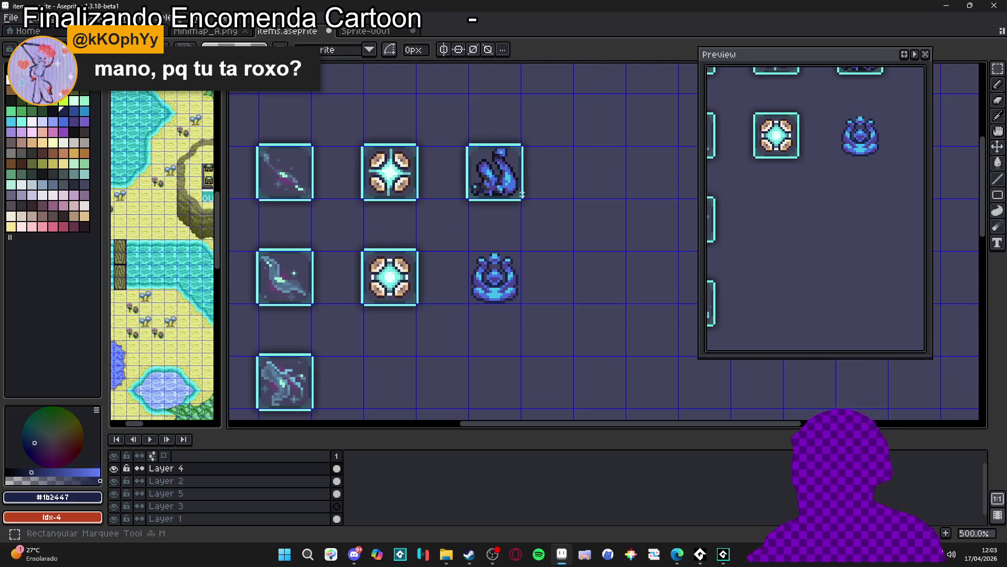
left_click_drag(544, 115, 454, 205)
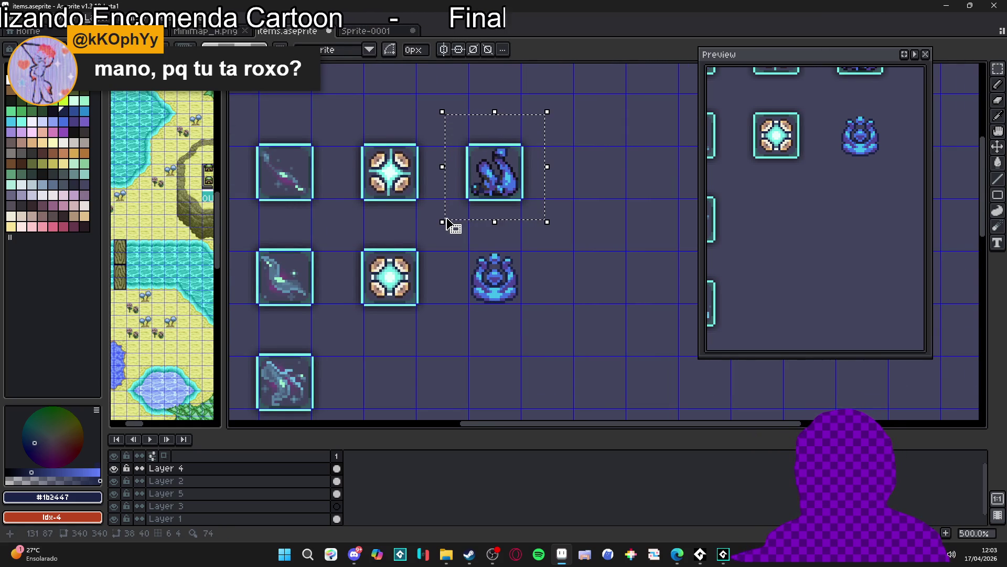
key("ctrl+v")
key("Return")
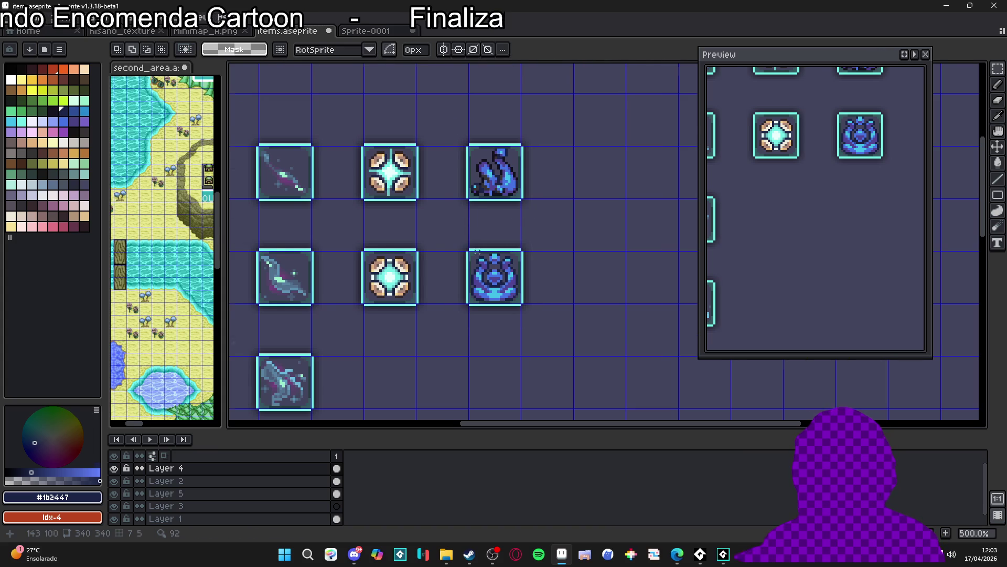
scroll(479, 262, "down", 2)
mouse_move(491, 325)
left_mouse_down()
mouse_move(506, 187)
mouse_move(503, 242)
left_mouse_up()
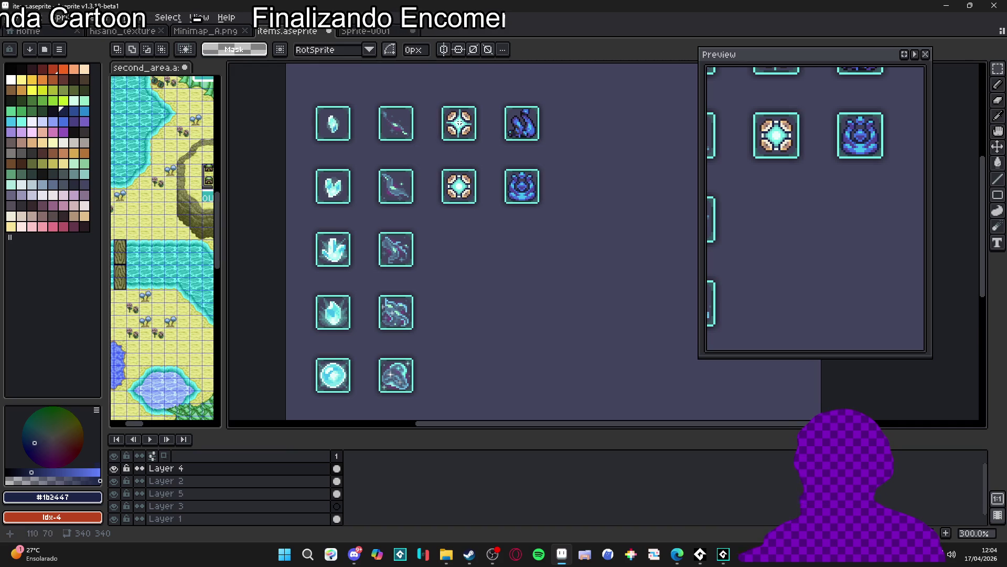
scroll(461, 123, "up", 3)
Step: Move the star-orb tile's frame on Layer 4 and its icon on Layer 2 up one row
key("v")
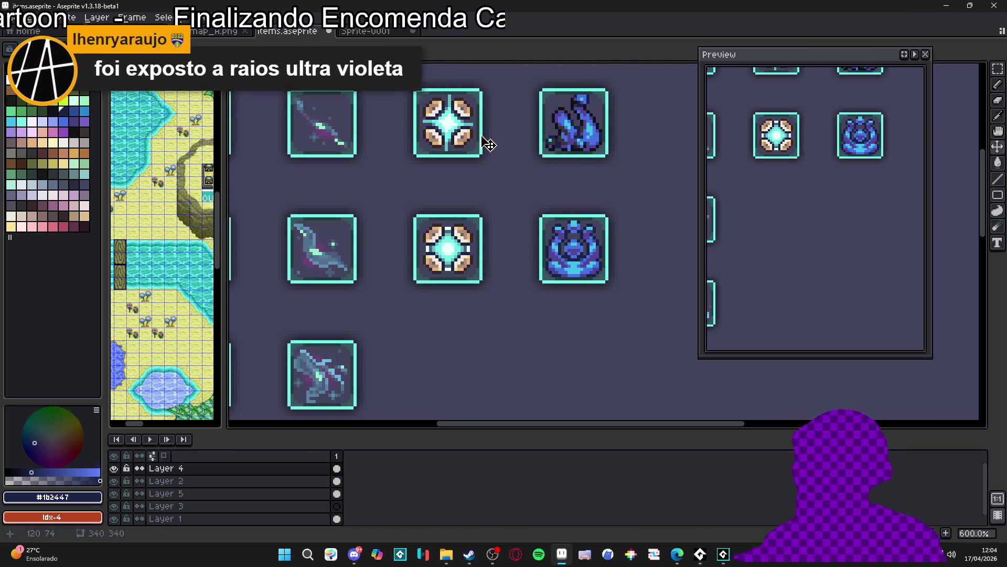
scroll(486, 143, "down", 3)
key("m")
left_click_drag(486, 153, 423, 226)
key("shift+Up")
key("shift+Up")
key("shift+Up")
key("v")
key("alt+Down")
key("m")
left_click_drag(430, 163, 478, 221)
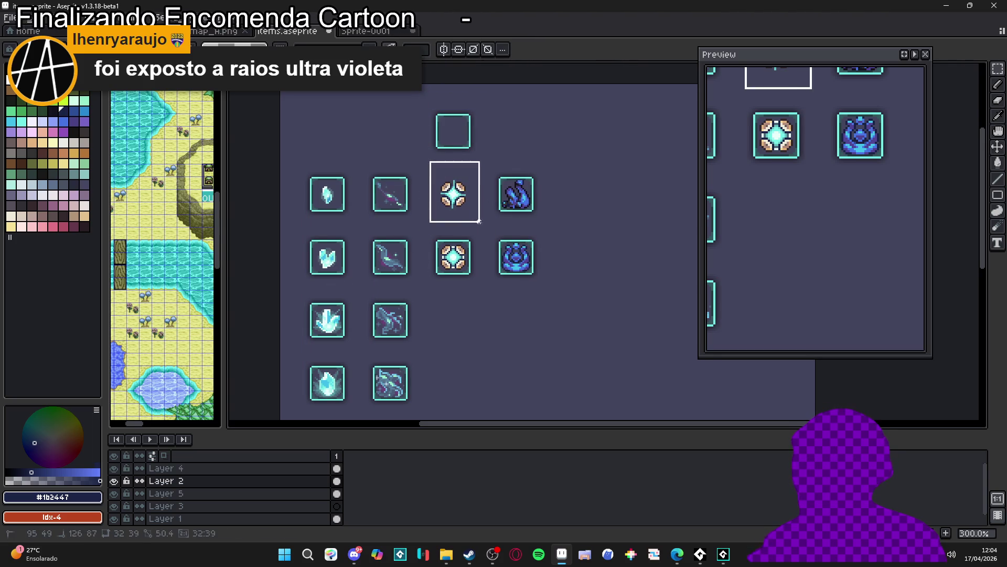
key("shift+Up")
key("shift+Up")
key("shift+Up")
key("v")
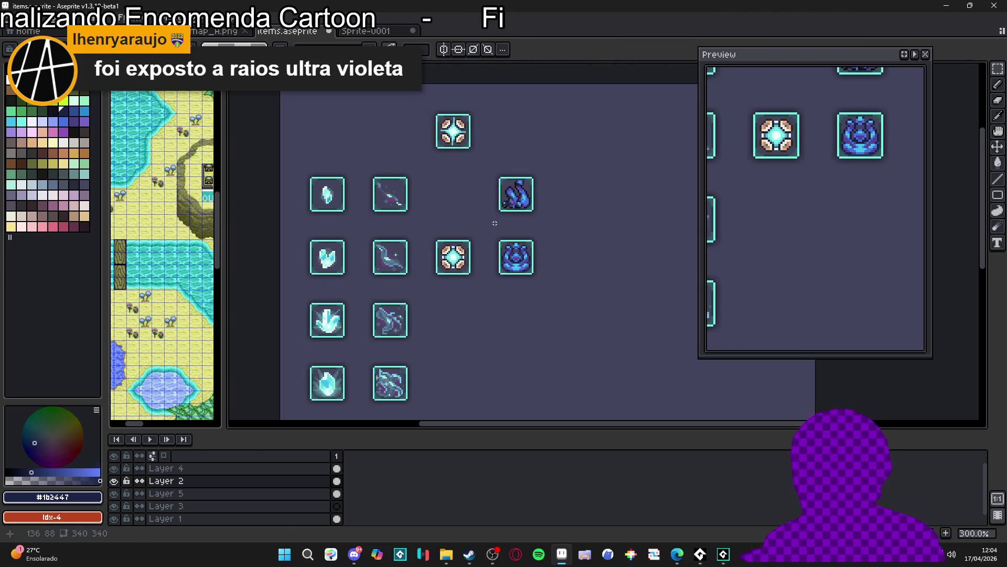
Step: Shift the blue creature tile's frame and icon up into the empty slot above
scroll(528, 202, "up", 1)
key("alt+Up")
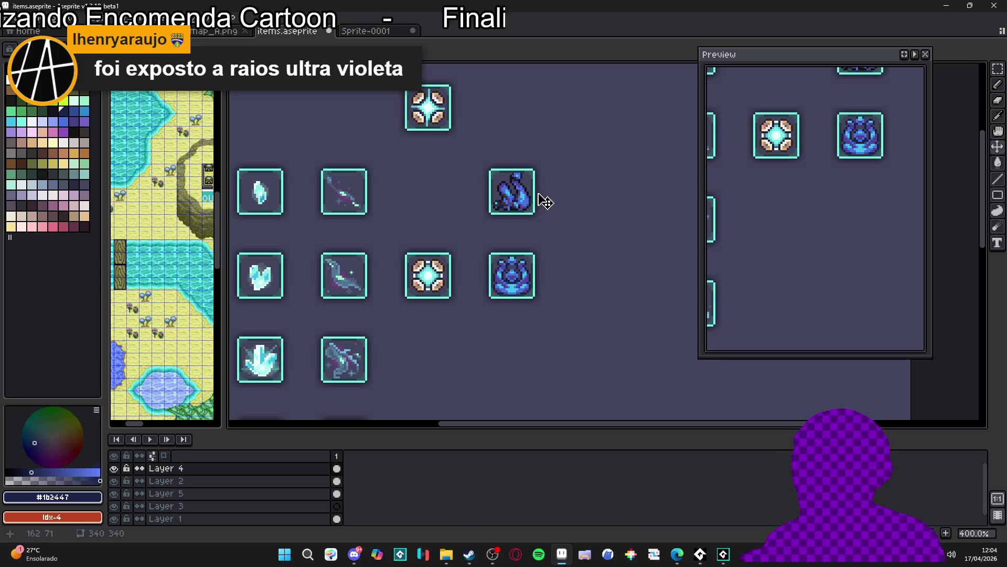
key("m")
left_click_drag(563, 139, 466, 231)
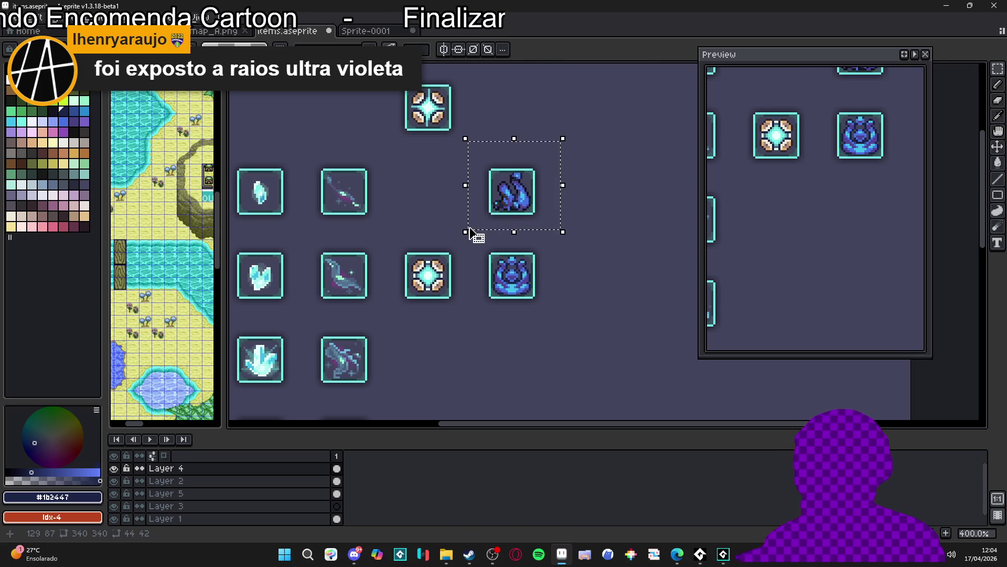
key("shift+Up")
key("shift+Up")
key("shift+Up")
key("ctrl+d")
key("v")
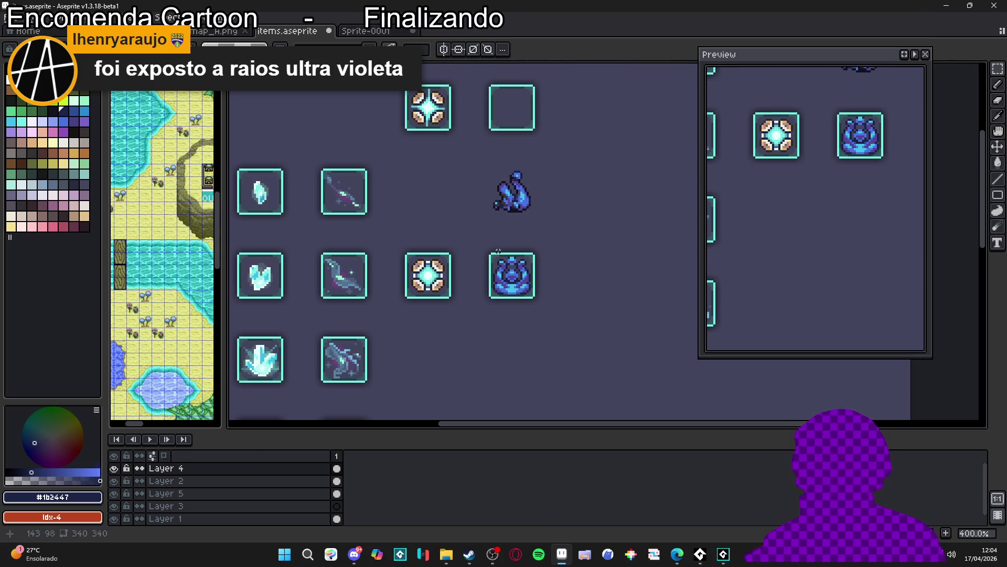
key("alt+Down")
key("m")
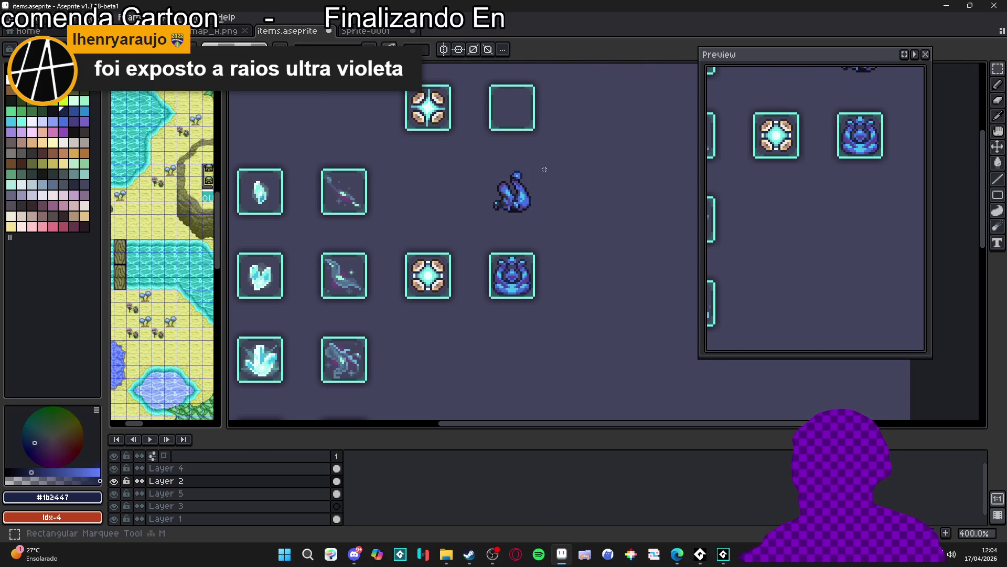
left_click_drag(554, 156, 469, 229)
key("shift+Up")
key("shift+Up")
key("shift+Up")
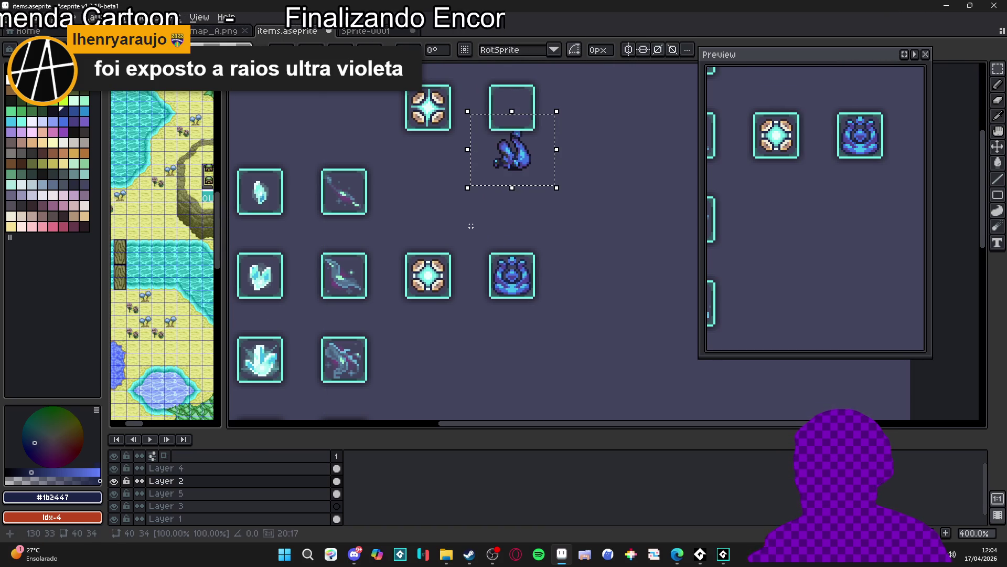
key("ctrl+d")
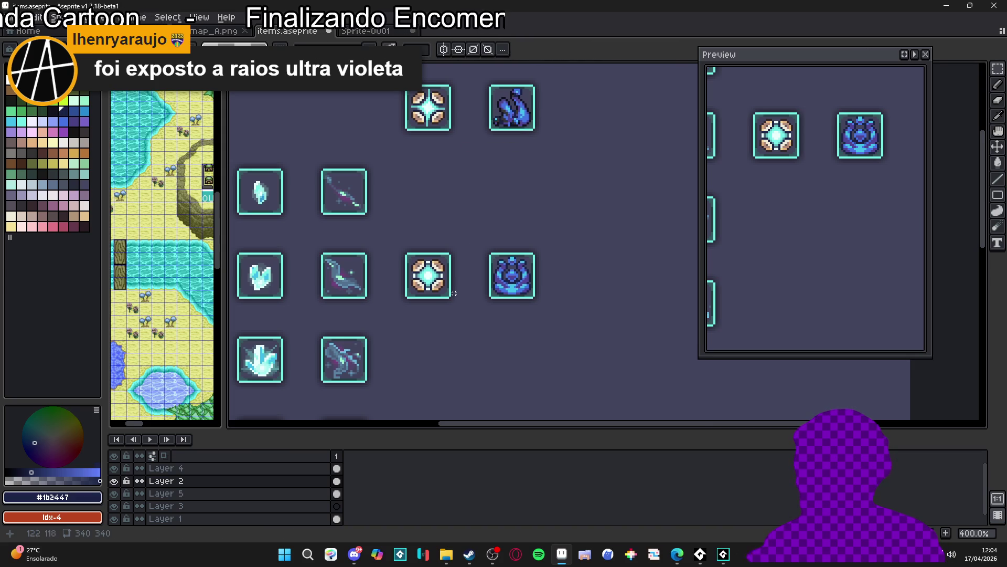
Step: Lift the two lower-right tiles, tan orb and blue ornament, frames and icons, up a row
key("alt+Up")
key("v")
key("m")
mouse_move(586, 208)
left_mouse_down()
mouse_move(383, 347)
mouse_move(386, 264)
mouse_move(551, 323)
left_mouse_up()
key("v")
key("ctrl+d")
key("alt+Down")
key("m")
key("shift+Up")
key("shift+Up")
key("ctrl+d")
Step: Shrink the layers panel to enlarge the canvas and capture a snapshot of the item tiles
scroll(549, 318, "down", 1)
scroll(549, 318, "down", 1)
scroll(470, 345, "up", 1)
mouse_move(470, 344)
left_mouse_down()
mouse_move(460, 214)
mouse_move(450, 252)
left_mouse_up()
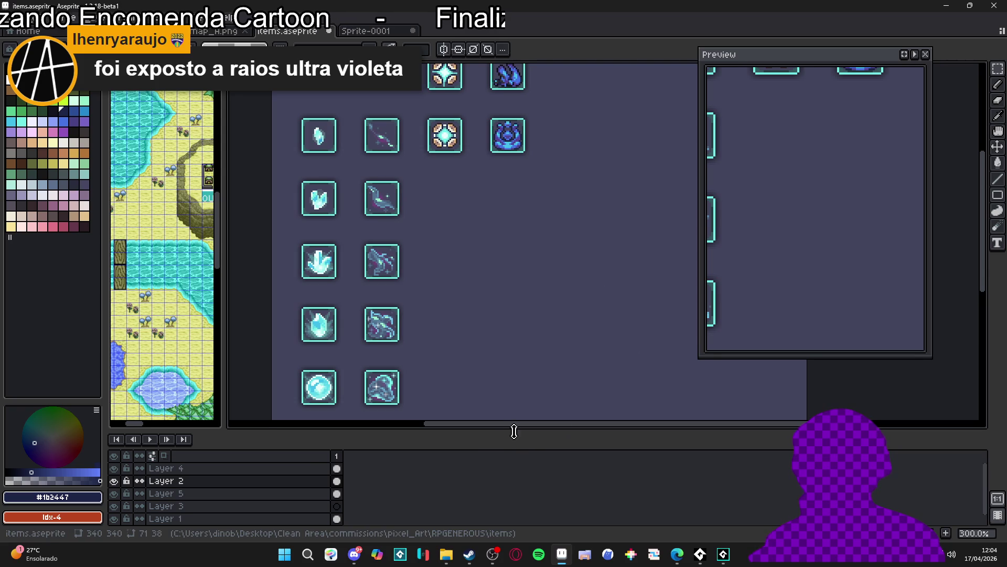
left_click_drag(512, 429, 512, 471)
left_click_drag(509, 362, 509, 370)
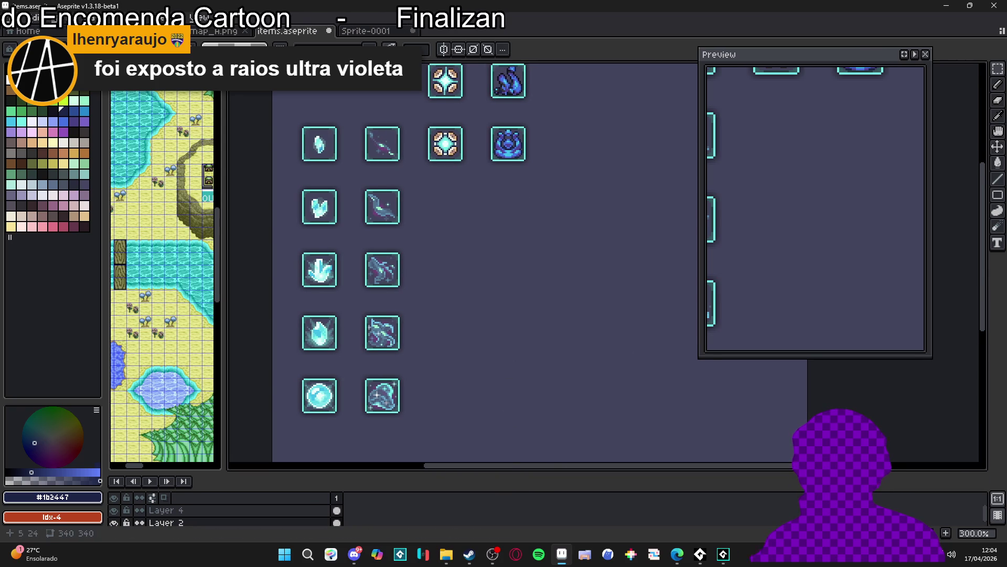
key("super+shift+s")
mouse_move(270, 108)
left_mouse_down()
mouse_move(348, 203)
mouse_move(648, 440)
left_mouse_up()
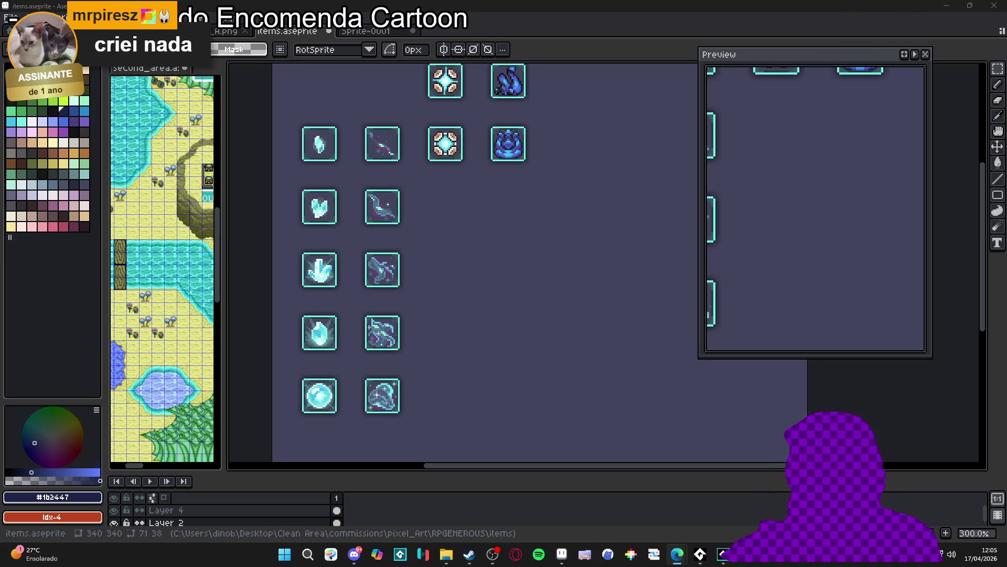
scroll(381, 305, "down", 1)
scroll(381, 306, "up", 1)
left_click_drag(381, 306, 386, 301)
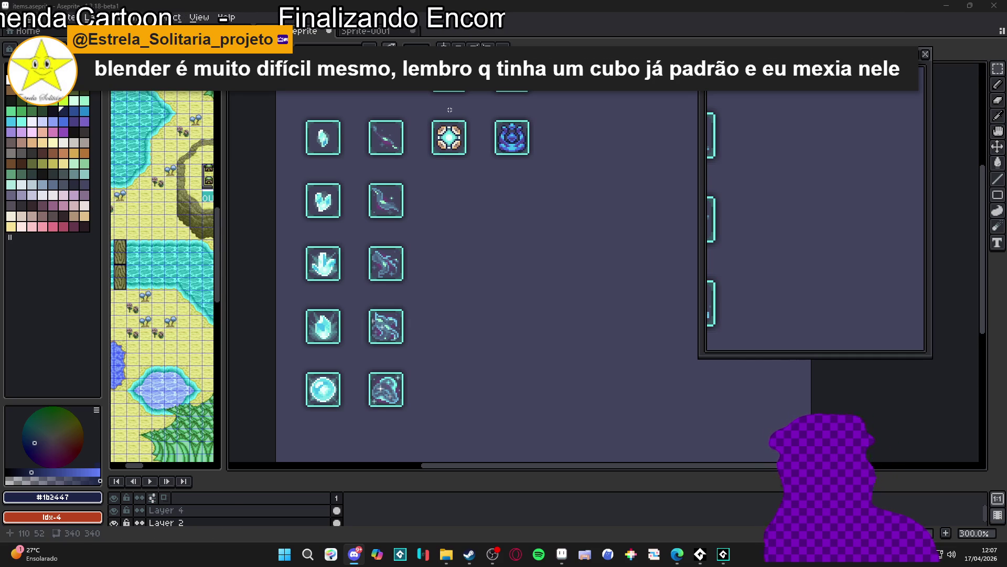
Step: Test brown and lighter grey outline strokes, undo them, and settle on darker grey Idx-66
scroll(440, 128, "up", 10)
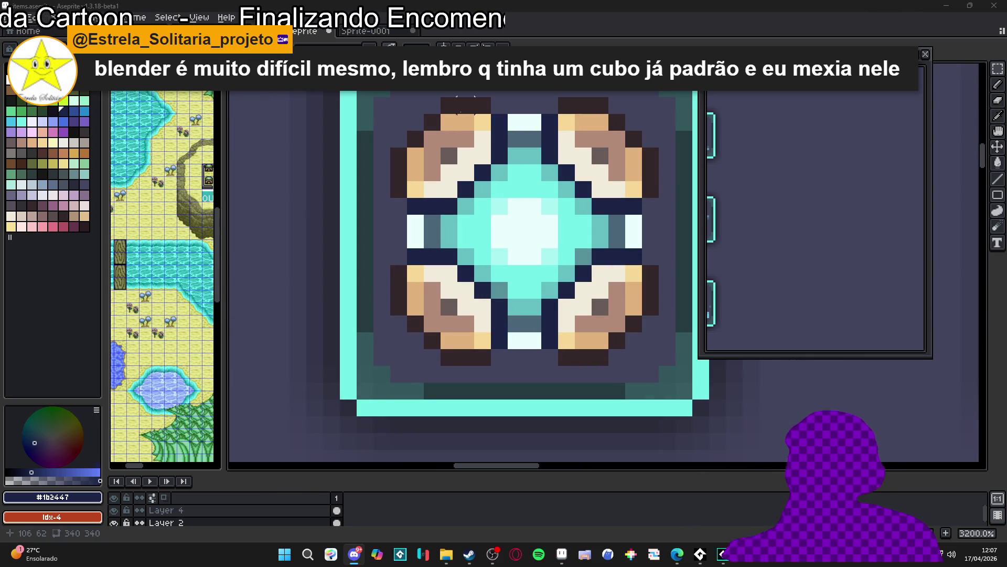
left_click(461, 105, "alt")
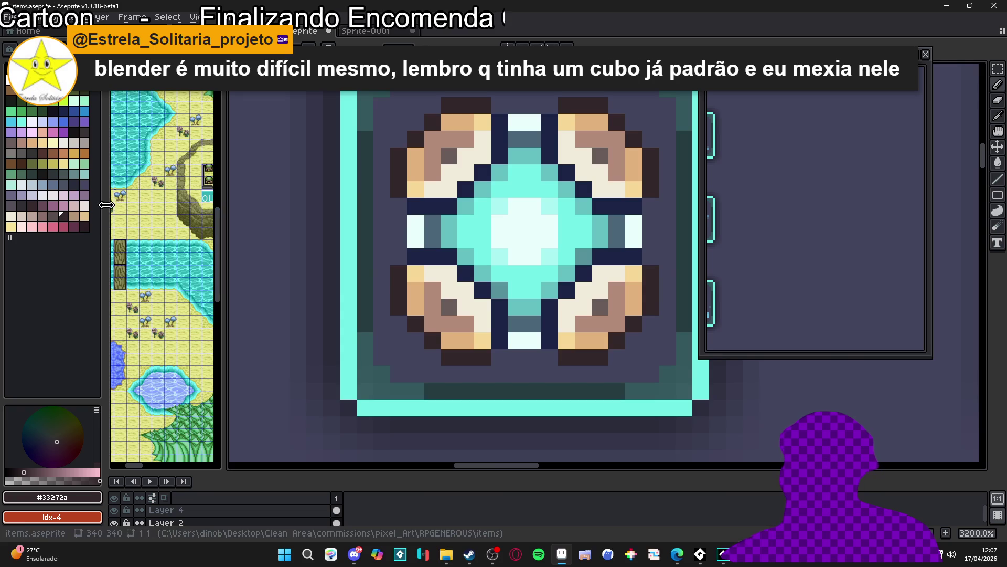
left_click_drag(451, 105, 478, 111)
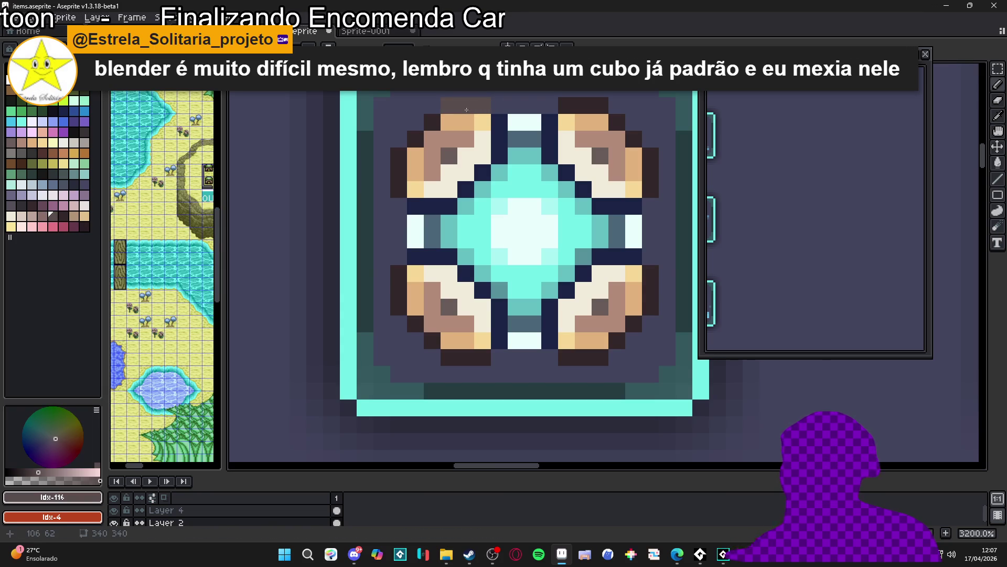
key("ctrl+z")
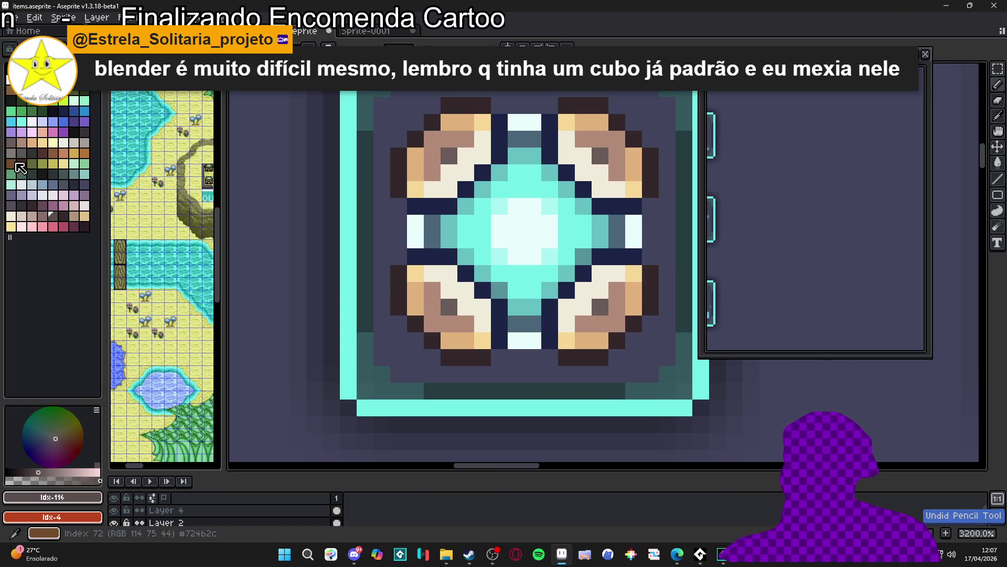
left_click(20, 153)
mouse_move(483, 105)
left_mouse_down()
mouse_move(457, 105)
mouse_move(478, 105)
left_mouse_up()
key("ctrl+z")
left_click(30, 153)
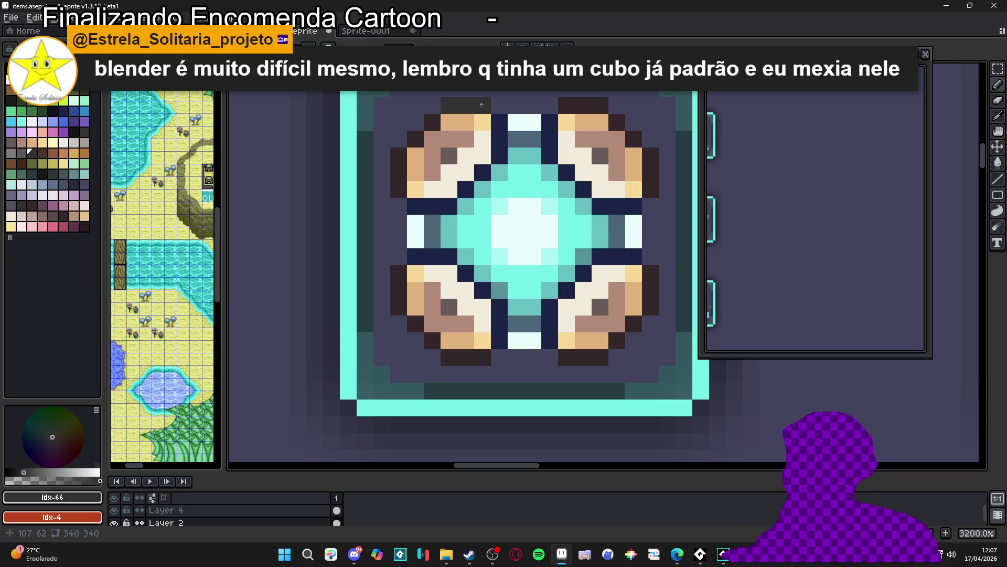
Step: Repaint the orb outline's top-right, right edge, bottom and bottom-left pixels in grey Idx-66
scroll(477, 149, "down", 5)
scroll(477, 148, "up", 3)
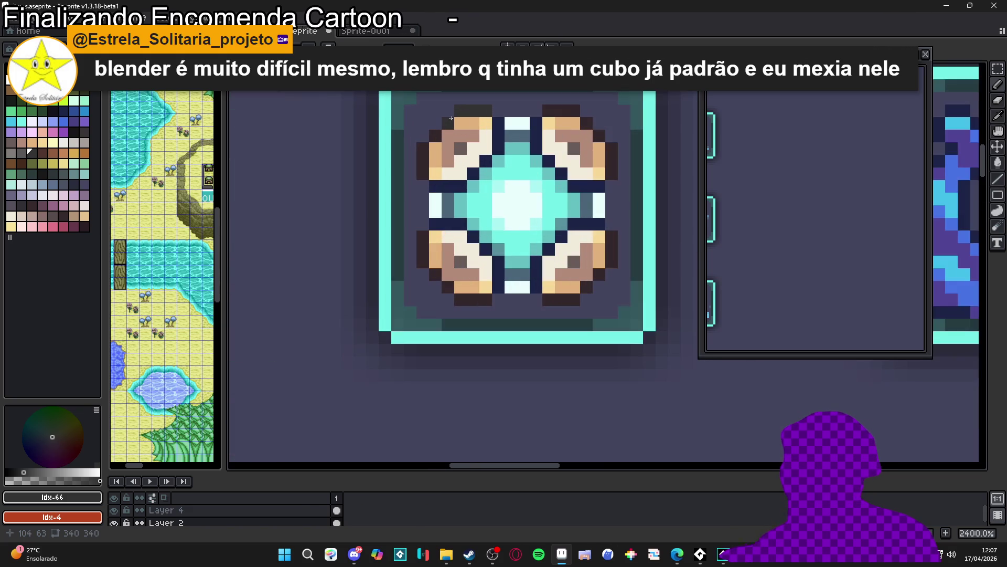
left_click_drag(545, 111, 575, 111)
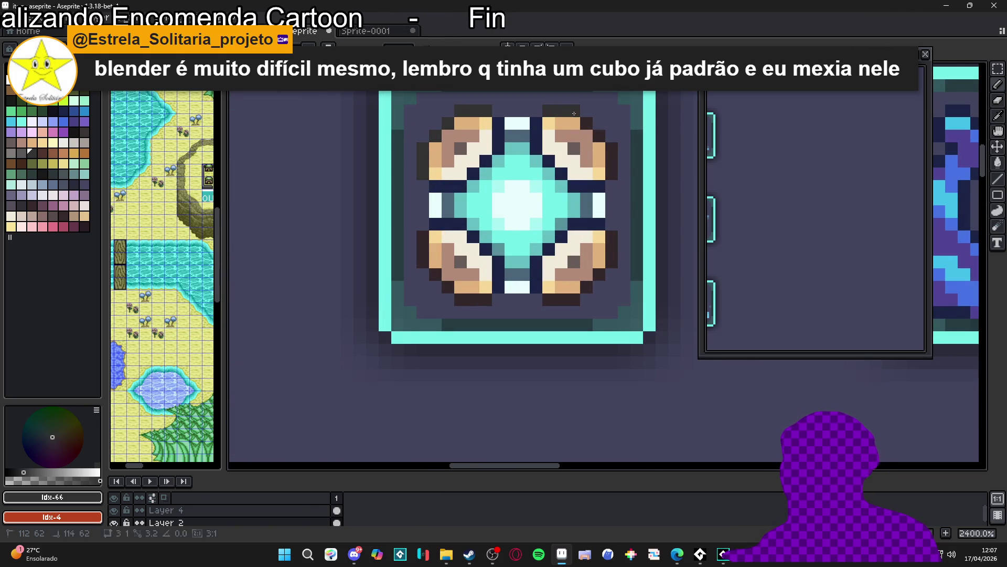
left_click(612, 148)
left_click_drag(612, 161, 612, 175)
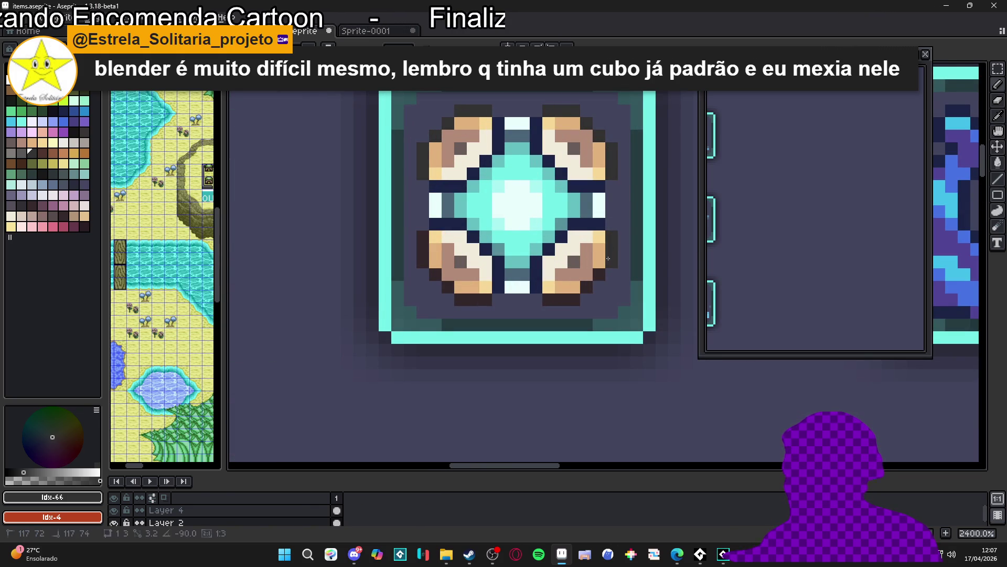
left_click_drag(575, 300, 549, 304)
left_click(473, 299)
left_click(484, 300)
left_click_drag(449, 291, 427, 266)
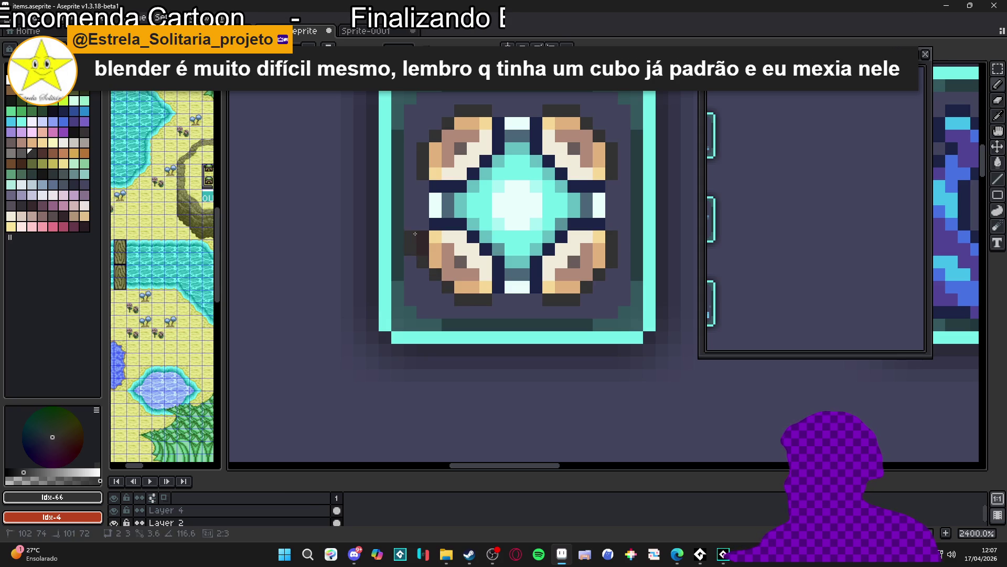
Step: Zoom out to show the whole item sheet and capture a snapshot of the tiles
scroll(447, 261, "down", 8)
left_click_drag(440, 266, 466, 216)
scroll(470, 229, "down", 1)
scroll(469, 225, "up", 1)
key("super+shift+s")
left_click_drag(300, 120, 658, 454)
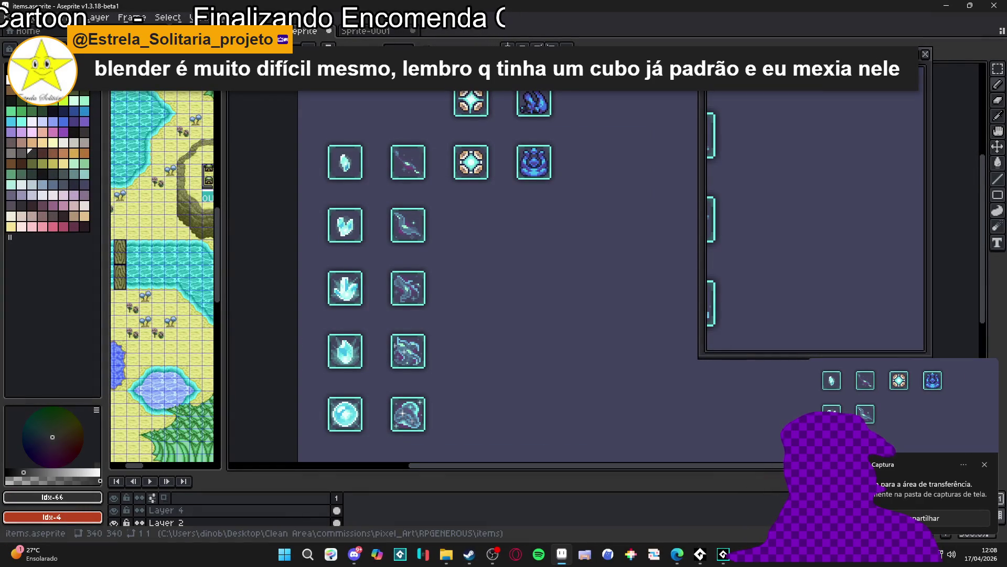